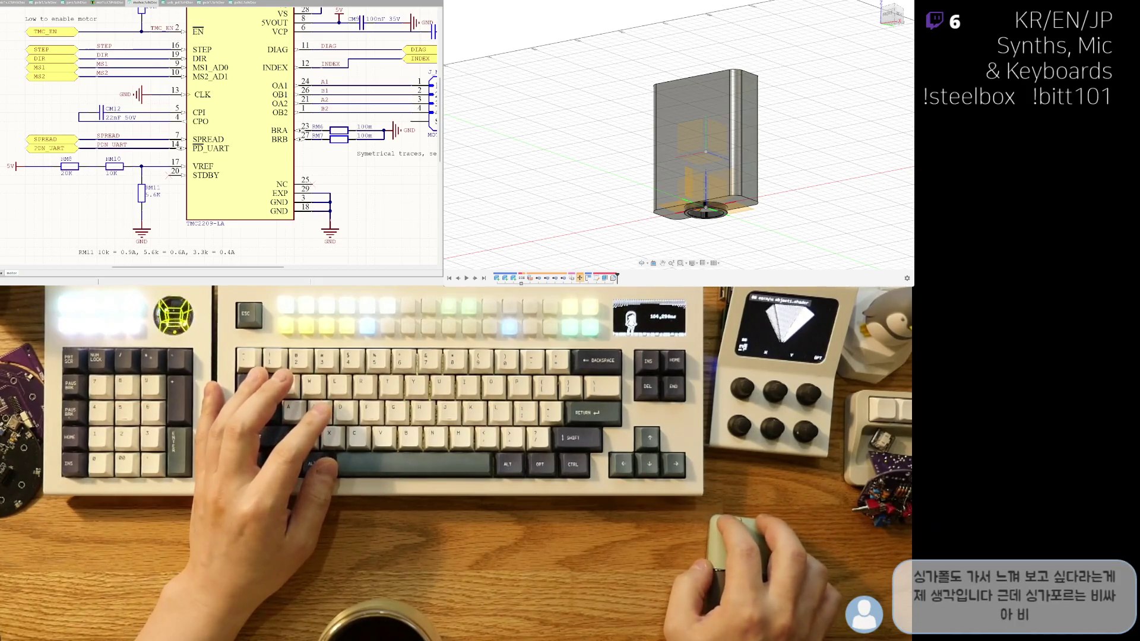
# Hide the grey box body and view the XLR connector centred from straight above.
pyautogui.moveTo(712, 196)
pyautogui.keyDown('shift'); pyautogui.mouseDown(button='middle')
pyautogui.moveTo(812, 196)
pyautogui.moveTo(782, 239)
pyautogui.mouseUp(button='middle'); pyautogui.keyUp('shift')
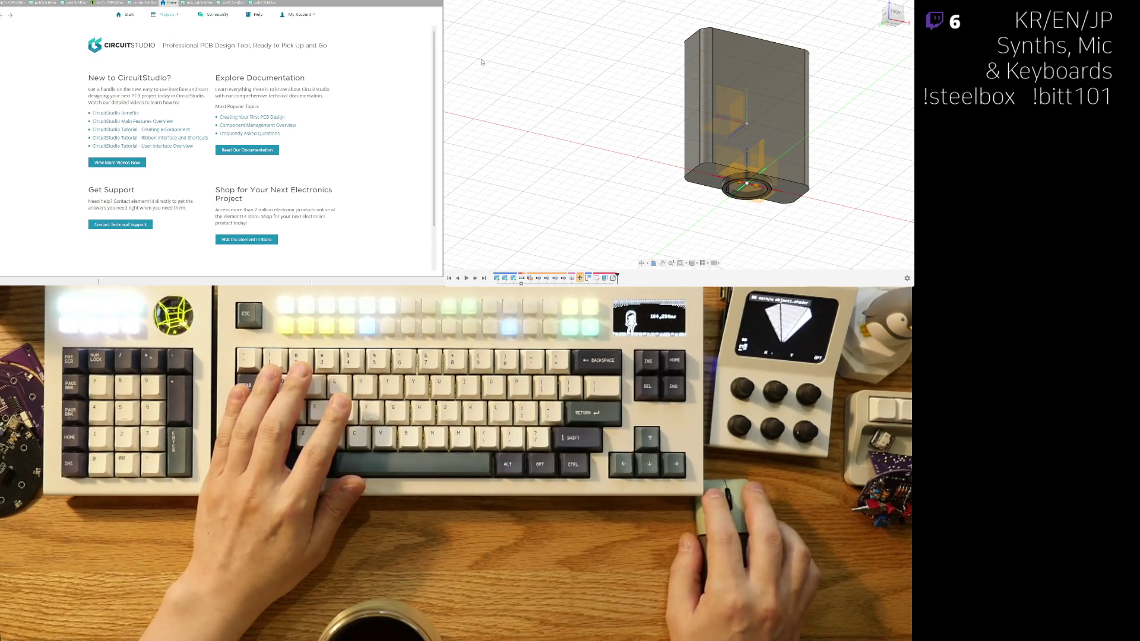
pyautogui.press('v')
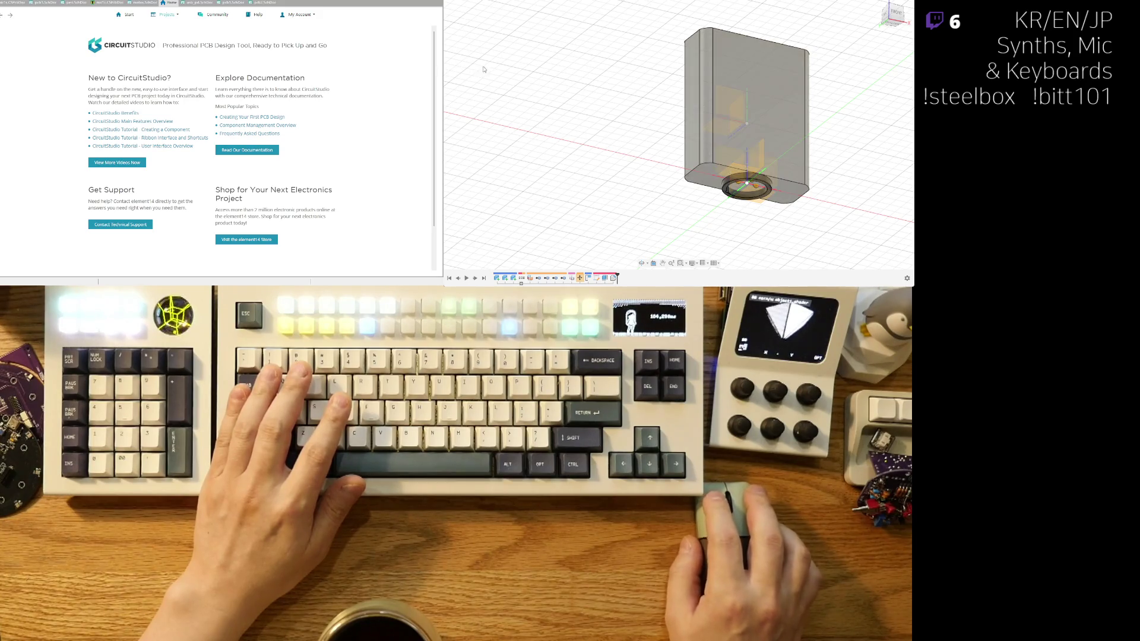
pyautogui.scroll(-2, 652, 164)
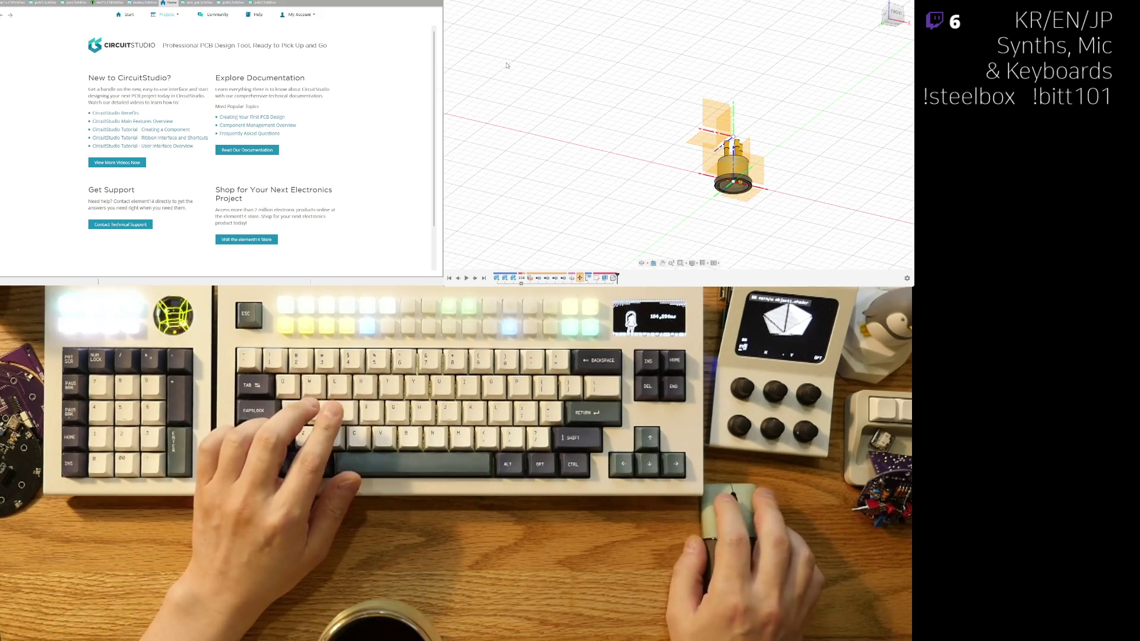
pyautogui.moveTo(507, 65)
pyautogui.keyDown('shift'); pyautogui.mouseDown(button='middle')
pyautogui.moveTo(794, 119)
pyautogui.moveTo(801, 97)
pyautogui.moveTo(795, 153)
pyautogui.moveTo(810, 218)
pyautogui.mouseUp(button='middle'); pyautogui.keyUp('shift')
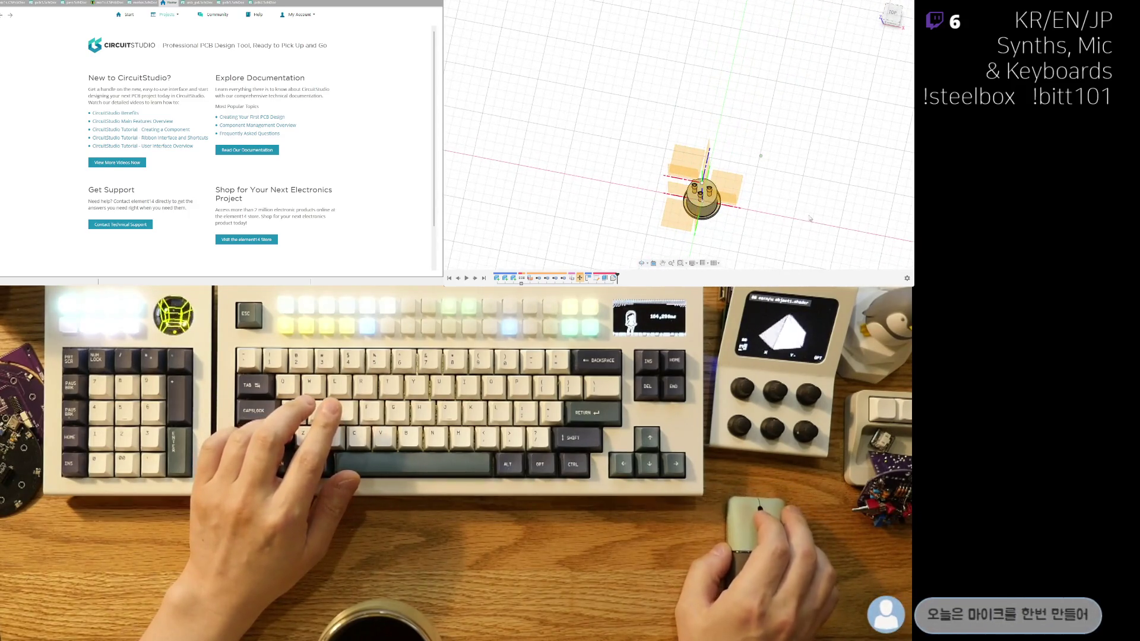
pyautogui.click(892, 14)
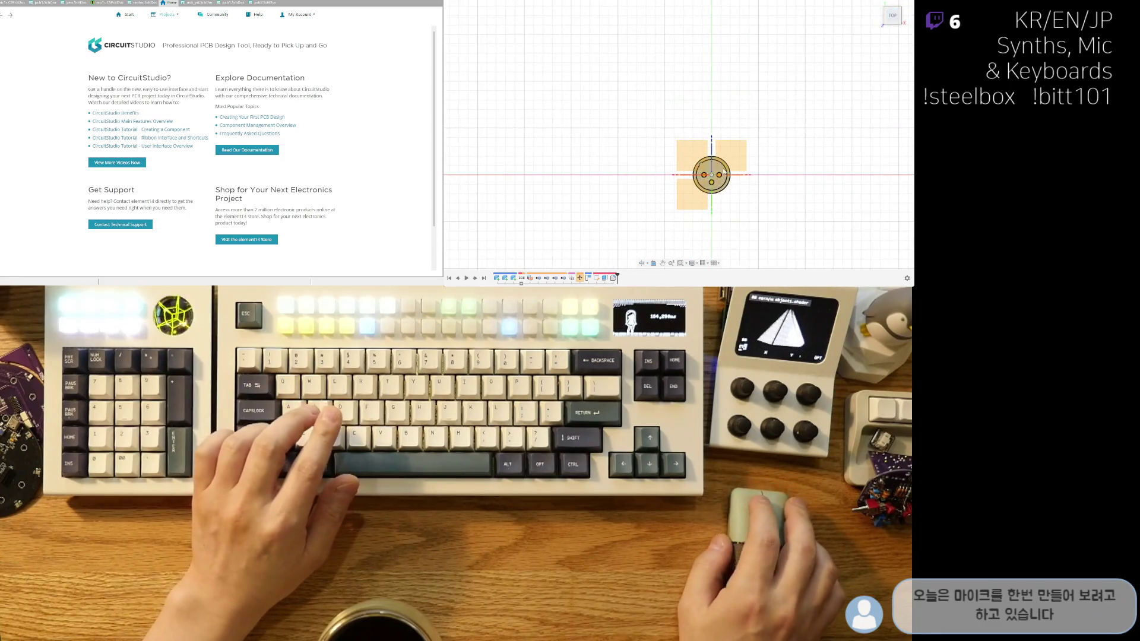
pyautogui.moveTo(724, 172); pyautogui.dragTo(741, 146, button='middle')
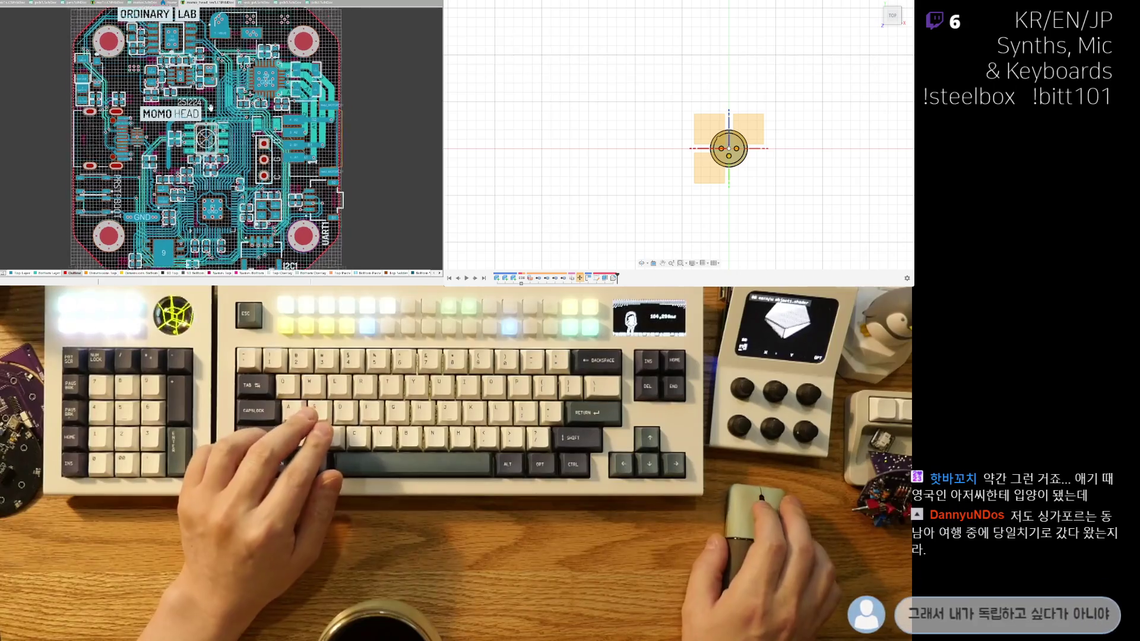
# Zoom into the MOMO HEAD board layout and pan to the motor connector pads.
pyautogui.keyDown('ctrl'); pyautogui.scroll(2, 210, 108); pyautogui.keyUp('ctrl')
pyautogui.keyDown('ctrl'); pyautogui.scroll(2, 178, 136); pyautogui.keyUp('ctrl')
pyautogui.keyDown('ctrl'); pyautogui.scroll(2, 144, 168); pyautogui.keyUp('ctrl')
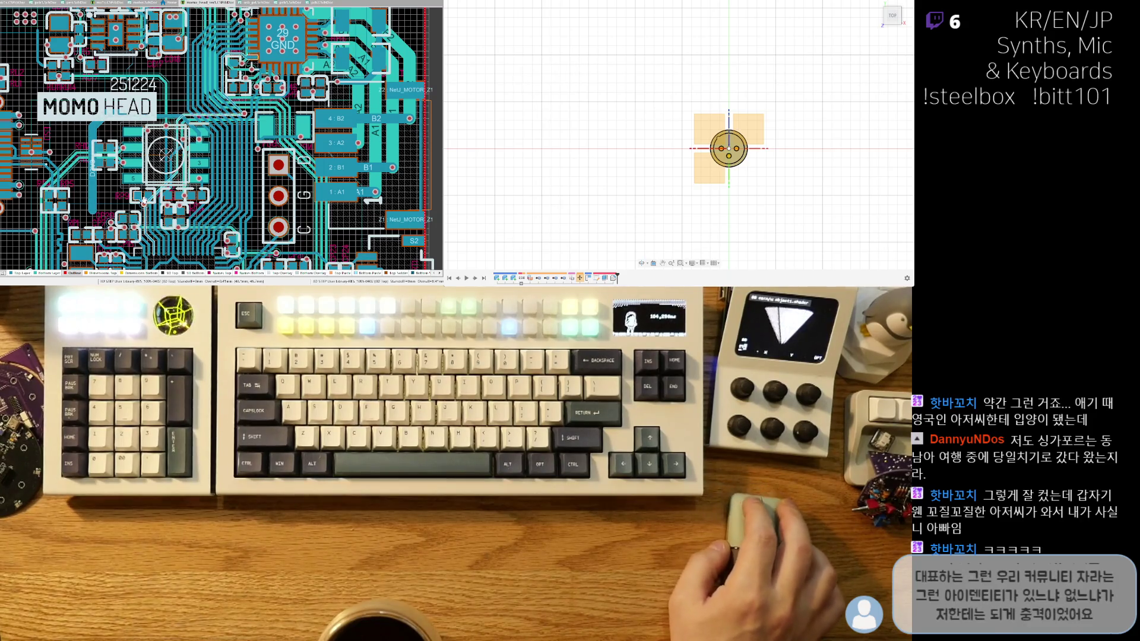
pyautogui.moveTo(144, 202); pyautogui.dragTo(168, 99, button='right')
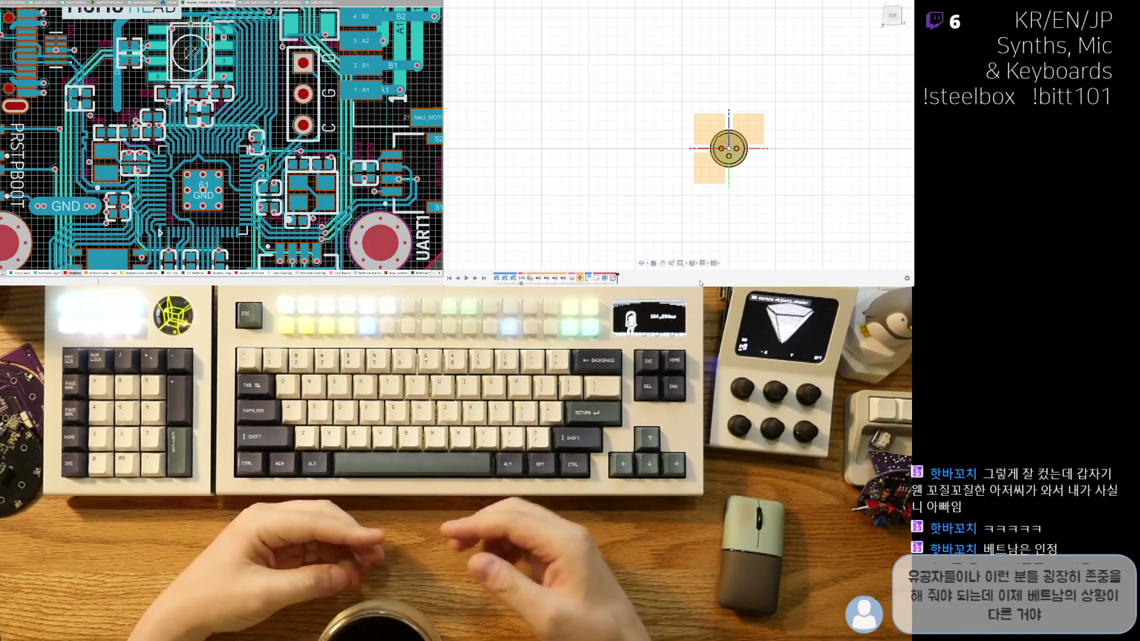
# Draw a wide centre rectangle on the XLR connector's centre, viewed from the top.
pyautogui.scroll(2, 877, 184)
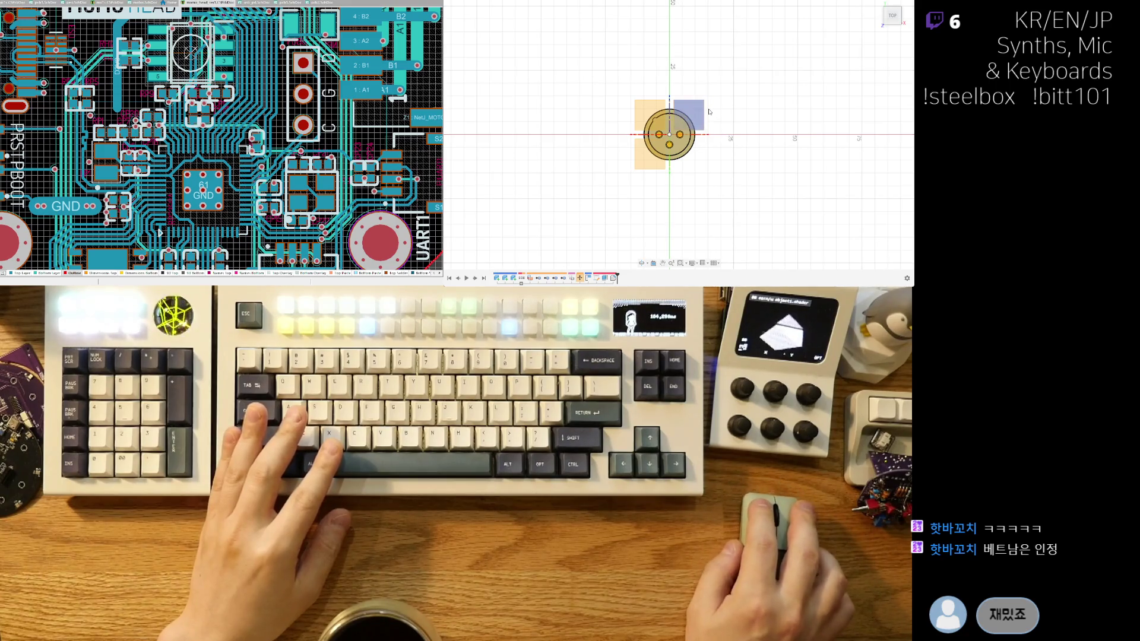
pyautogui.scroll(3, 723, 111)
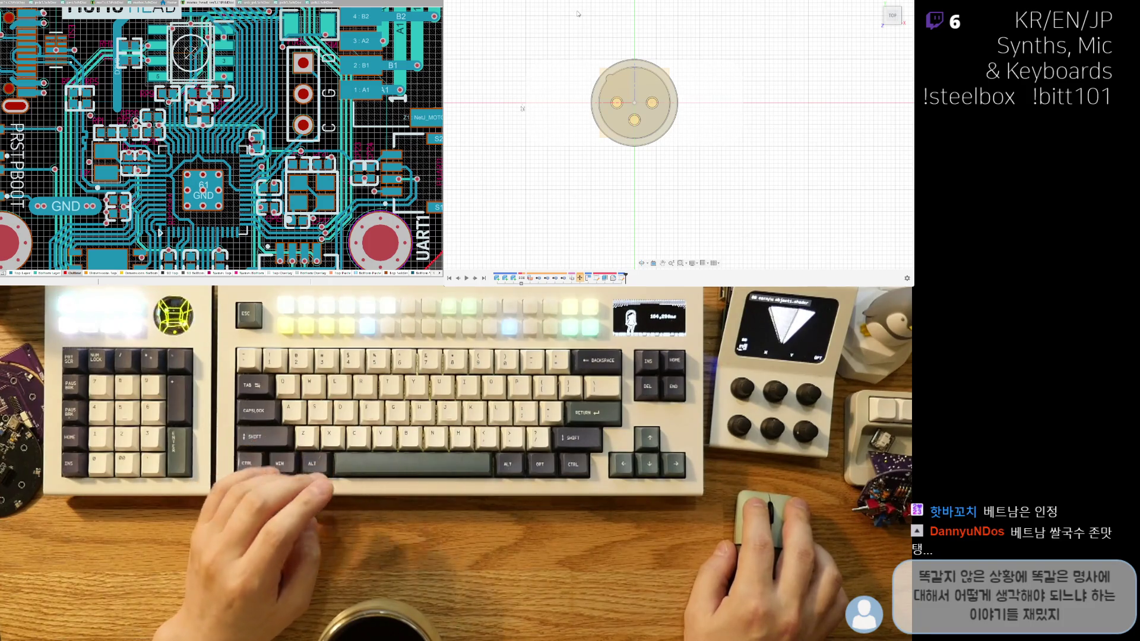
pyautogui.moveTo(575, 19); pyautogui.dragTo(586, 19)
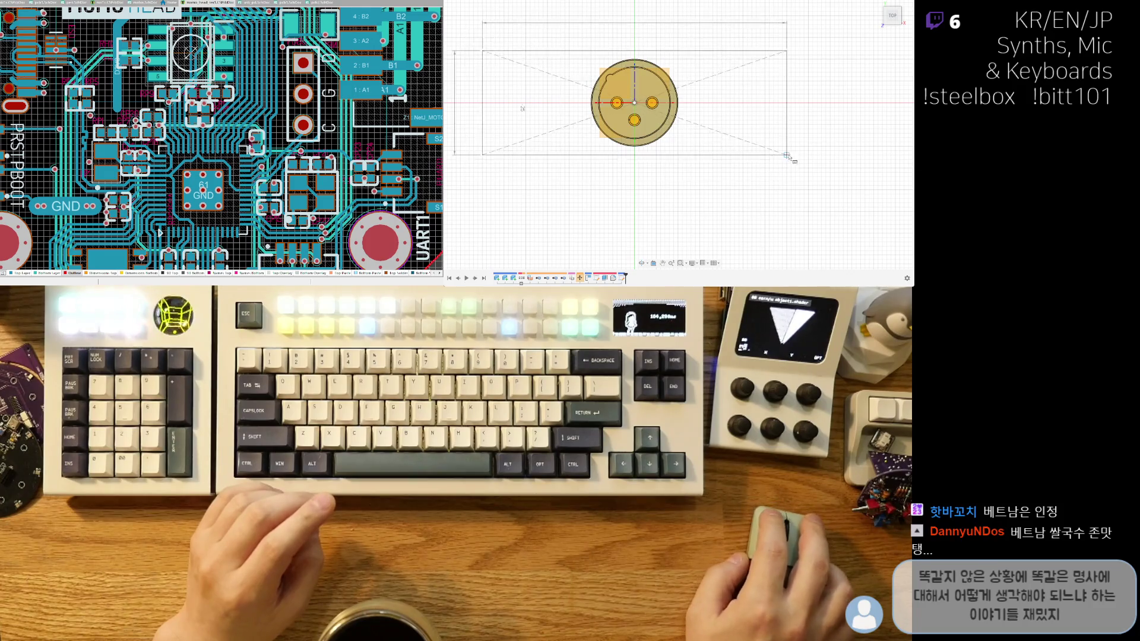
pyautogui.scroll(-1, 789, 156)
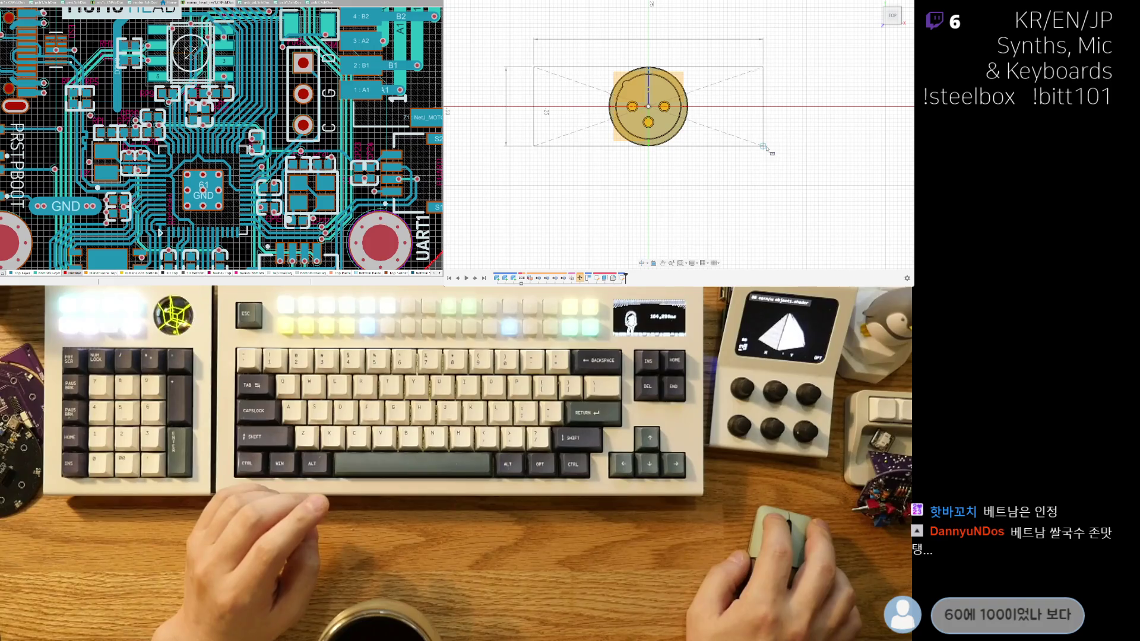
pyautogui.click(766, 145)
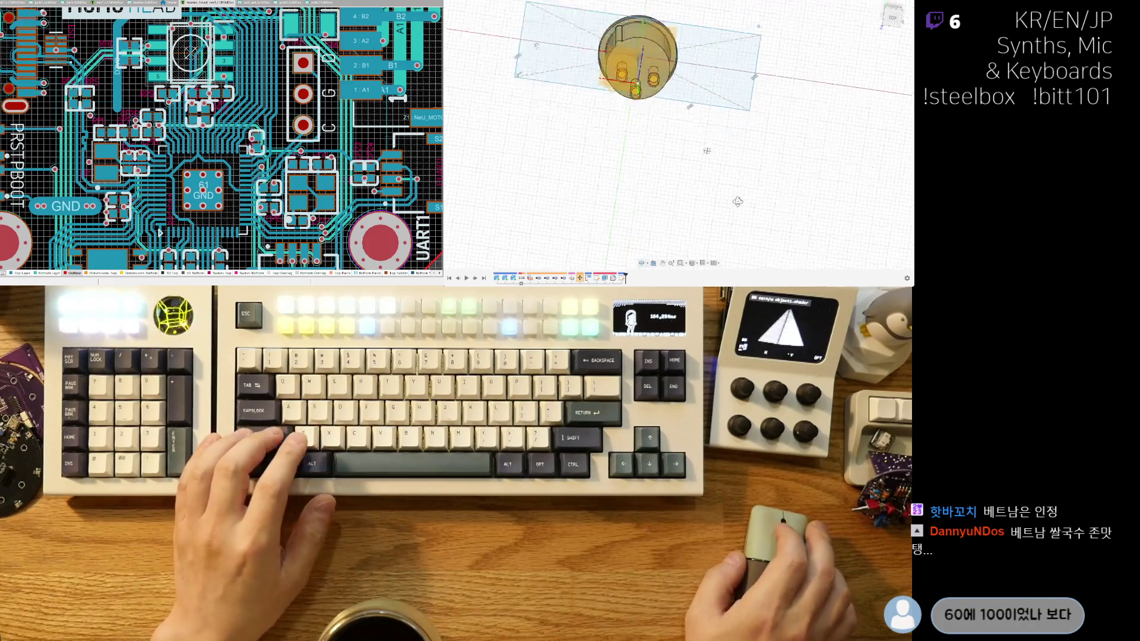
pyautogui.keyDown('shift'); pyautogui.moveTo(766, 146); pyautogui.dragTo(644, 170, button='middle'); pyautogui.keyUp('shift')
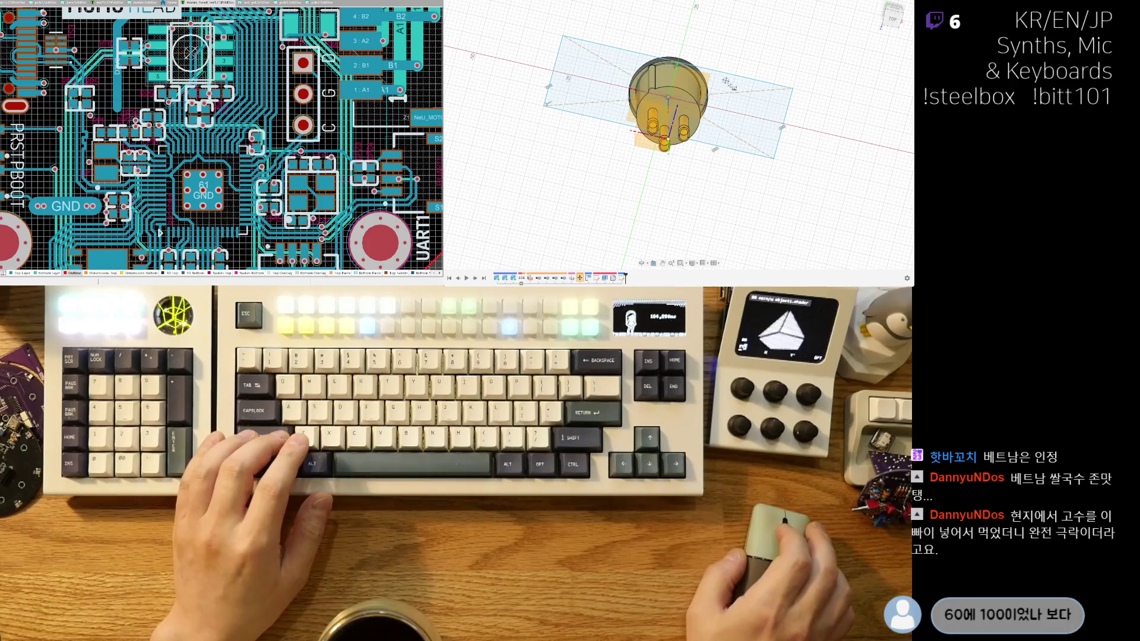
pyautogui.click(892, 18)
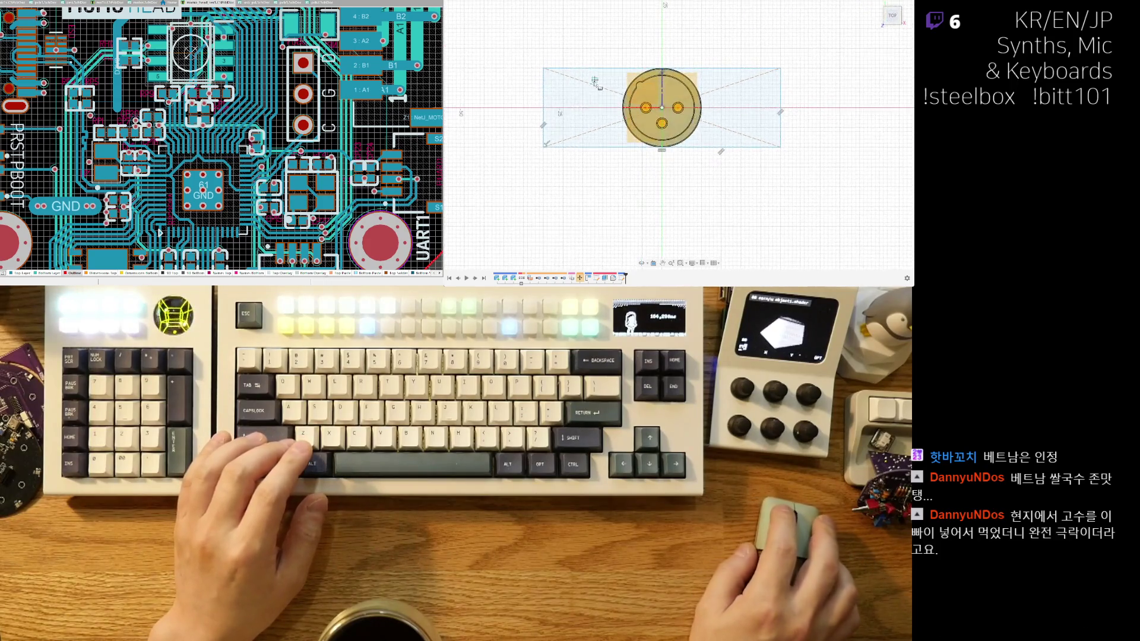
pyautogui.scroll(3, 638, 101)
pyautogui.scroll(2, 638, 101)
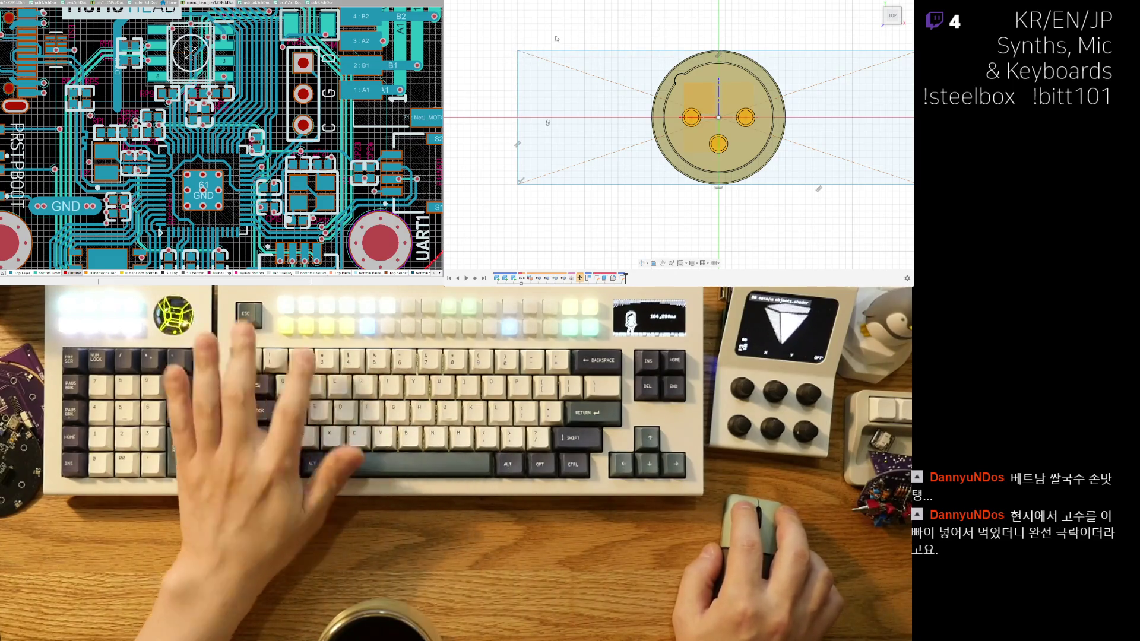
# Draw a shallow three-point arc from the rectangle's top-left to top-right corner.
pyautogui.scroll(-3, 521, 49)
pyautogui.moveTo(599, 91); pyautogui.dragTo(591, 174, button='middle')
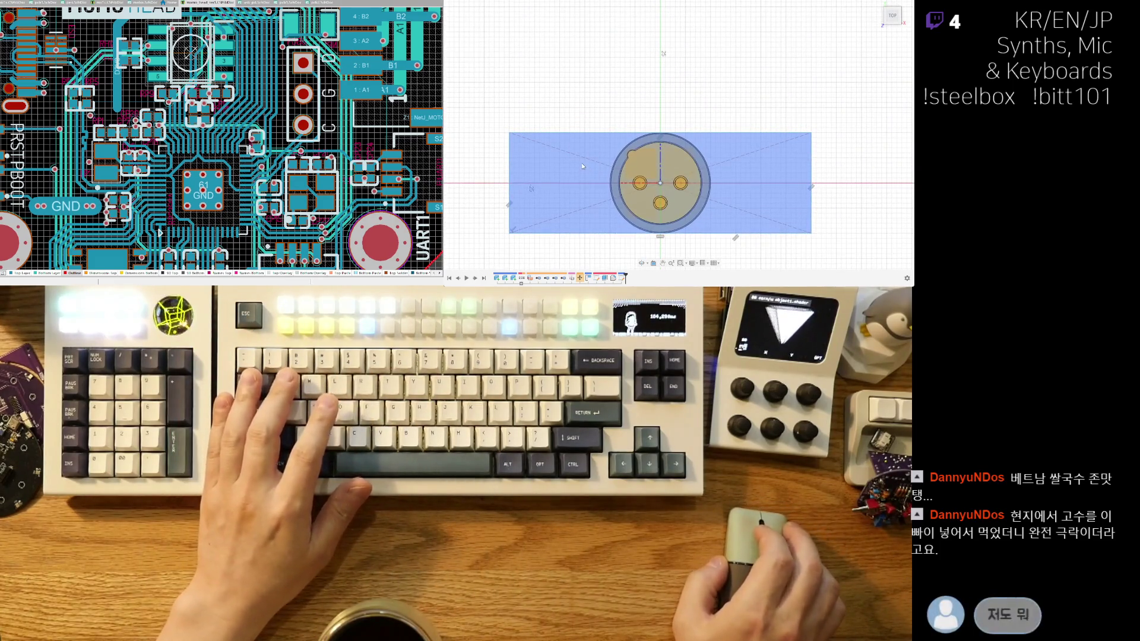
pyautogui.click(577, 132)
pyautogui.click(509, 133)
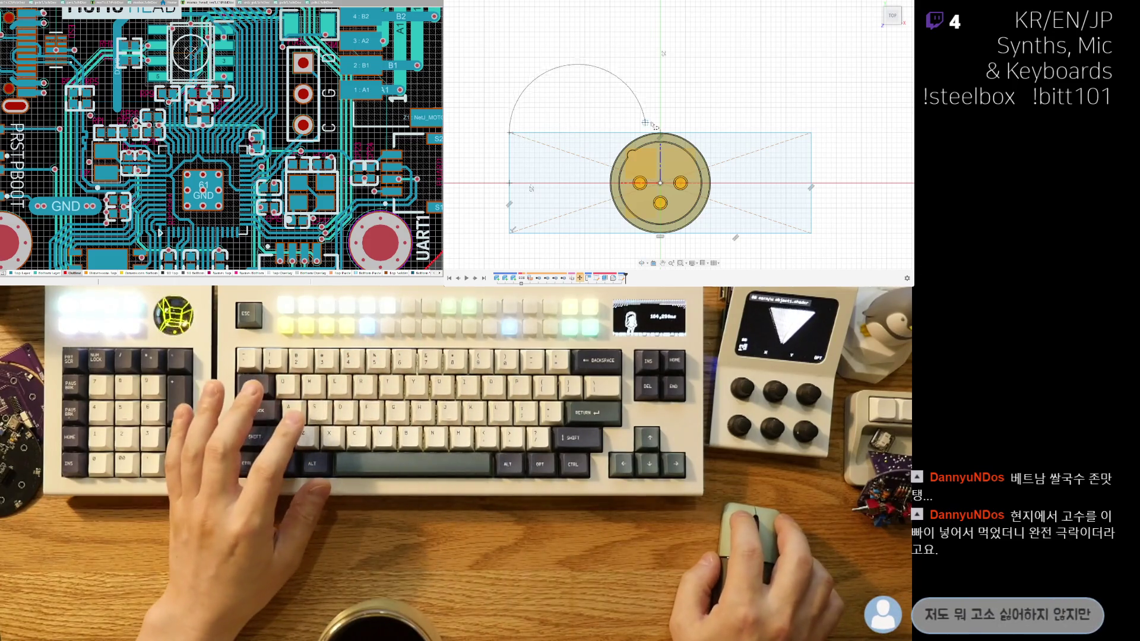
pyautogui.click(812, 133)
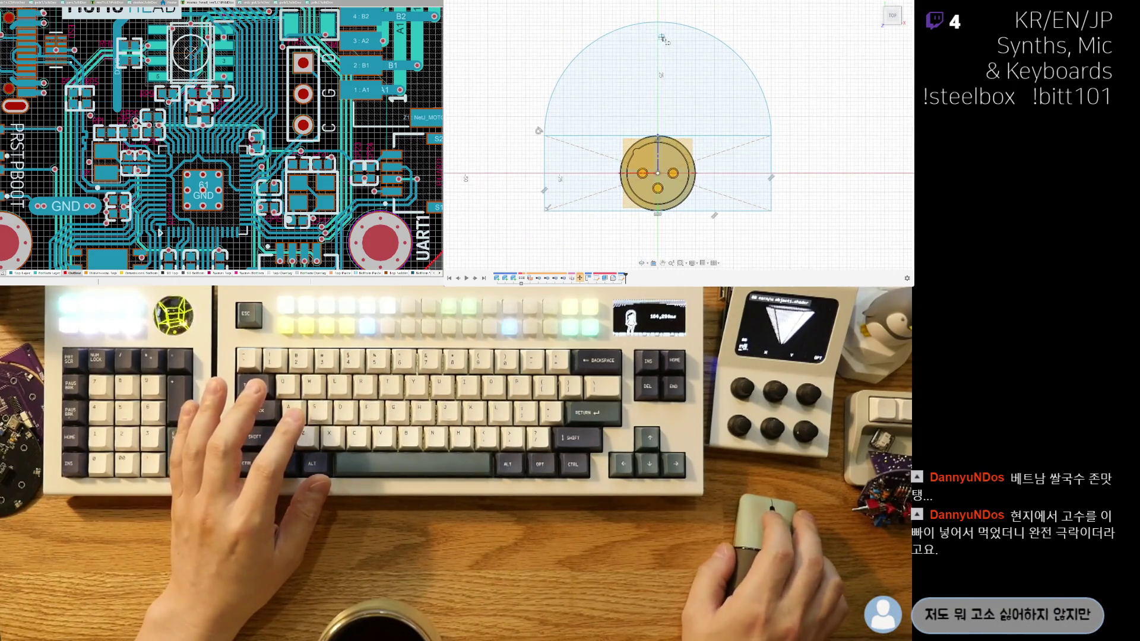
pyautogui.press('Escape')
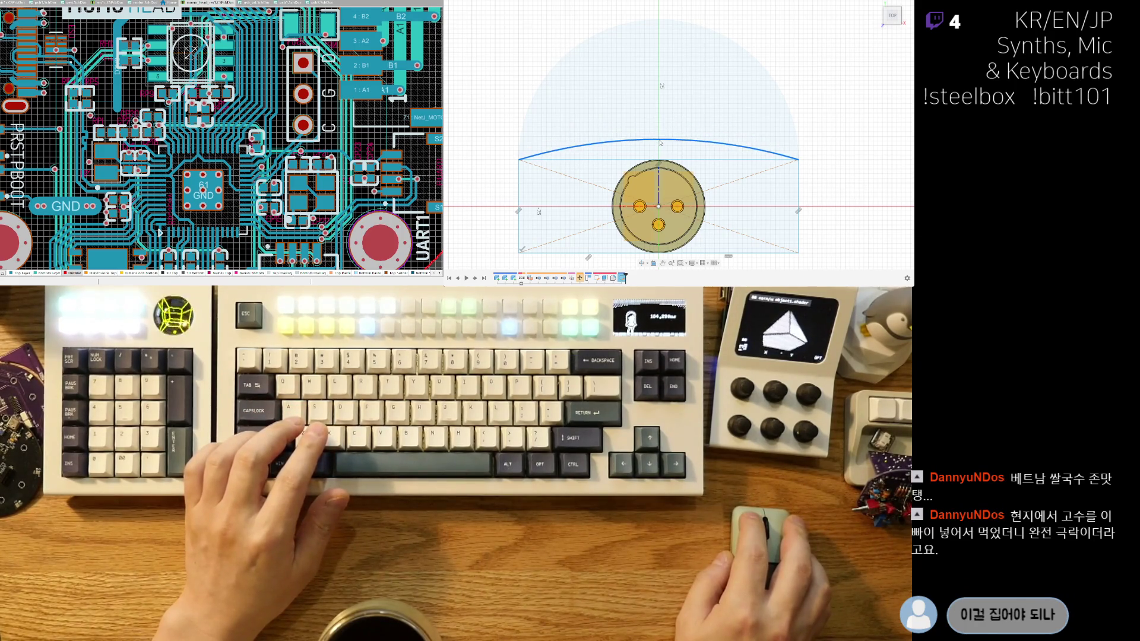
pyautogui.click(660, 143)
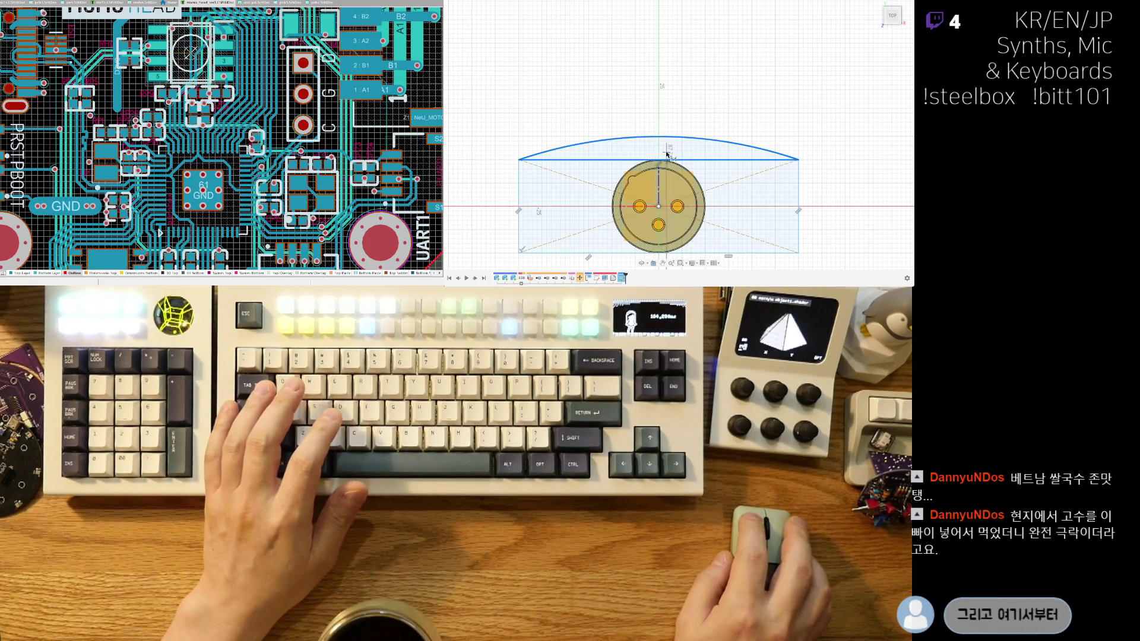
# Start the Sketch Dimension tool and pick the sliver between arc and top edge.
pyautogui.scroll(4, 666, 155)
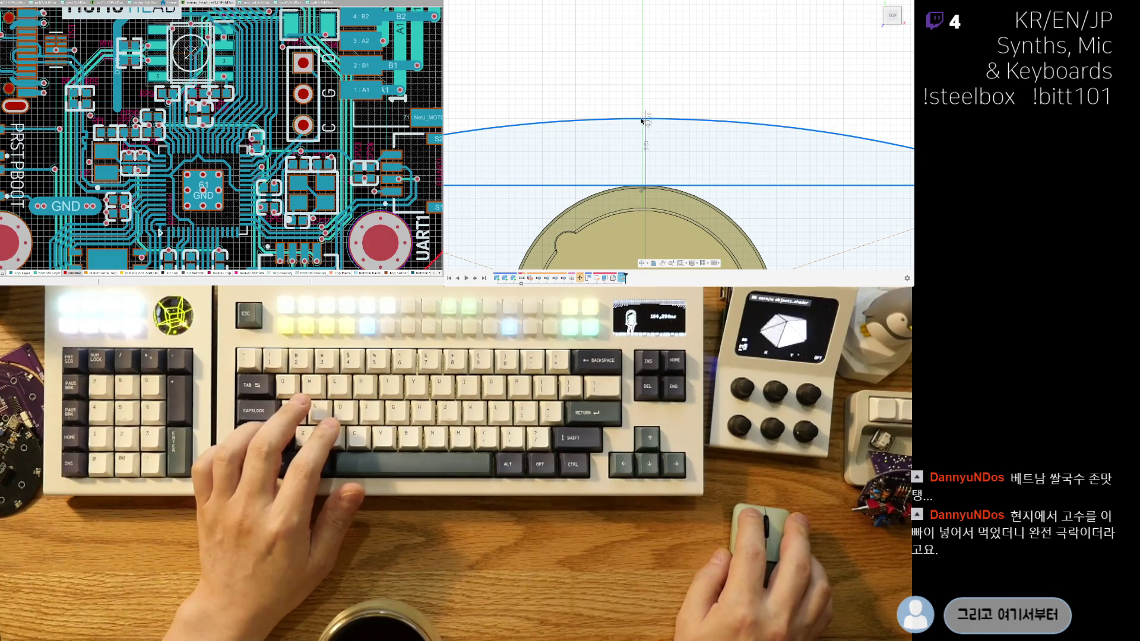
pyautogui.press('d')
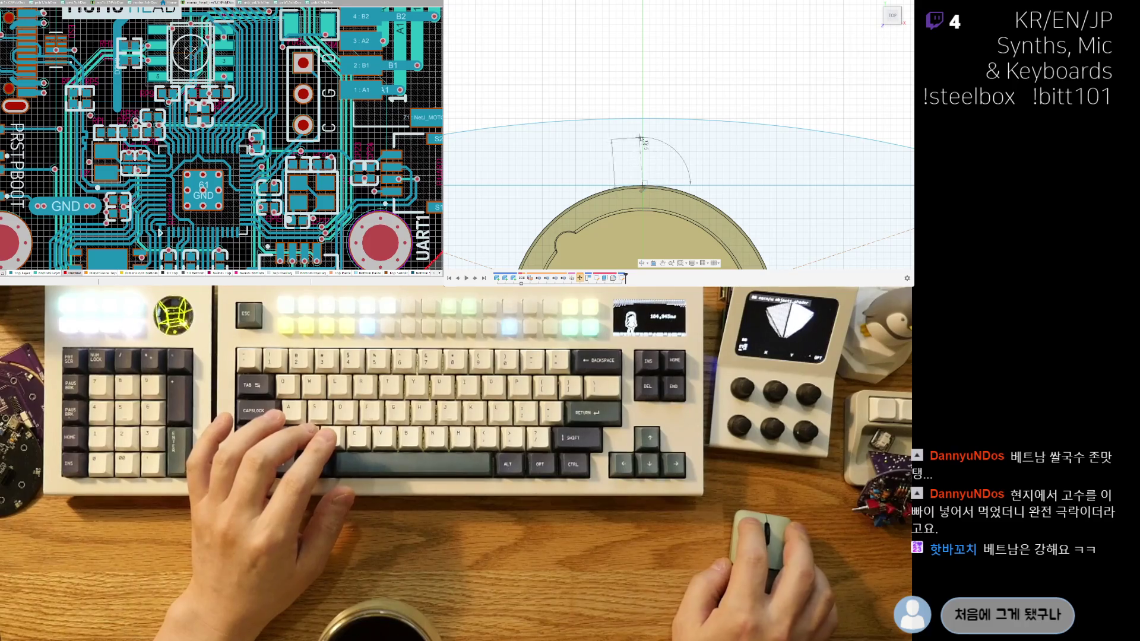
pyautogui.scroll(-2, 663, 97)
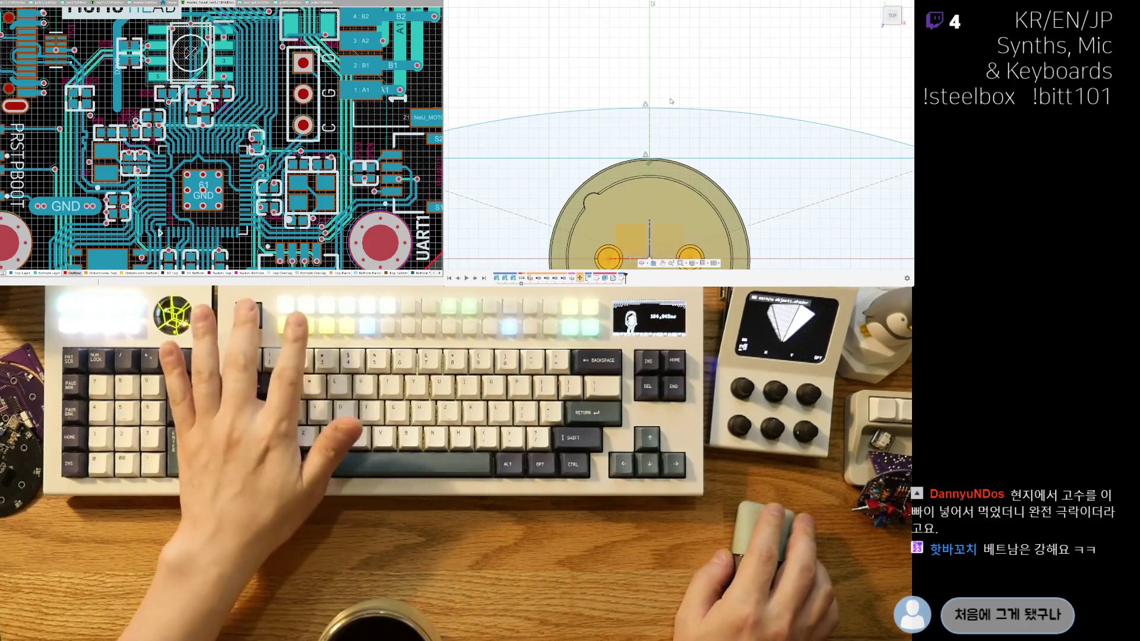
pyautogui.click(654, 123)
pyautogui.press('d')
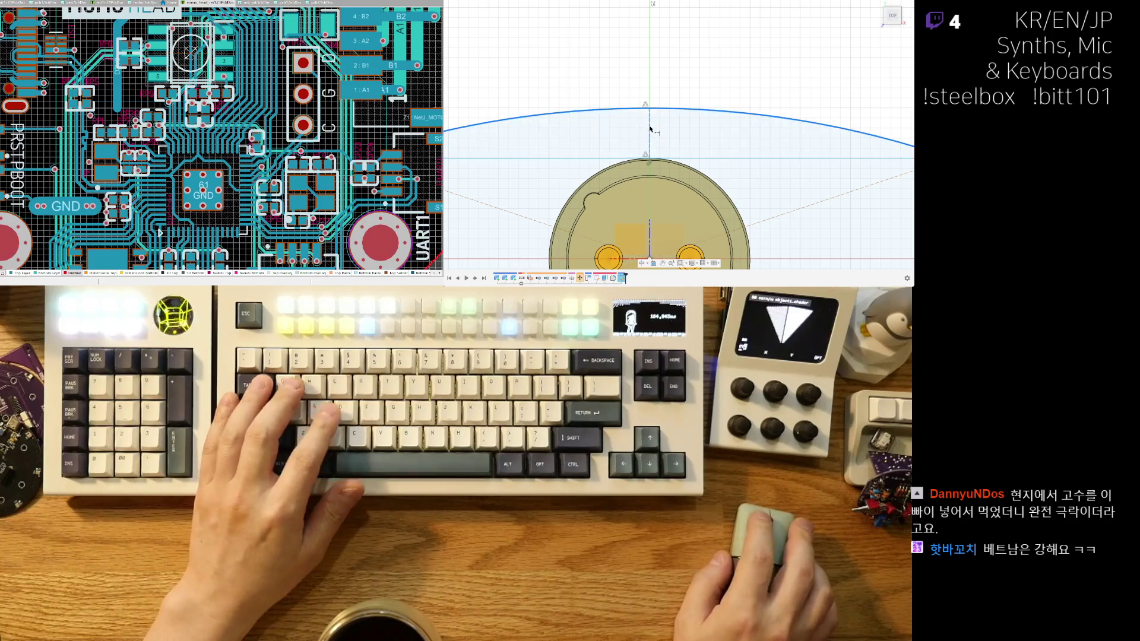
pyautogui.click(658, 109)
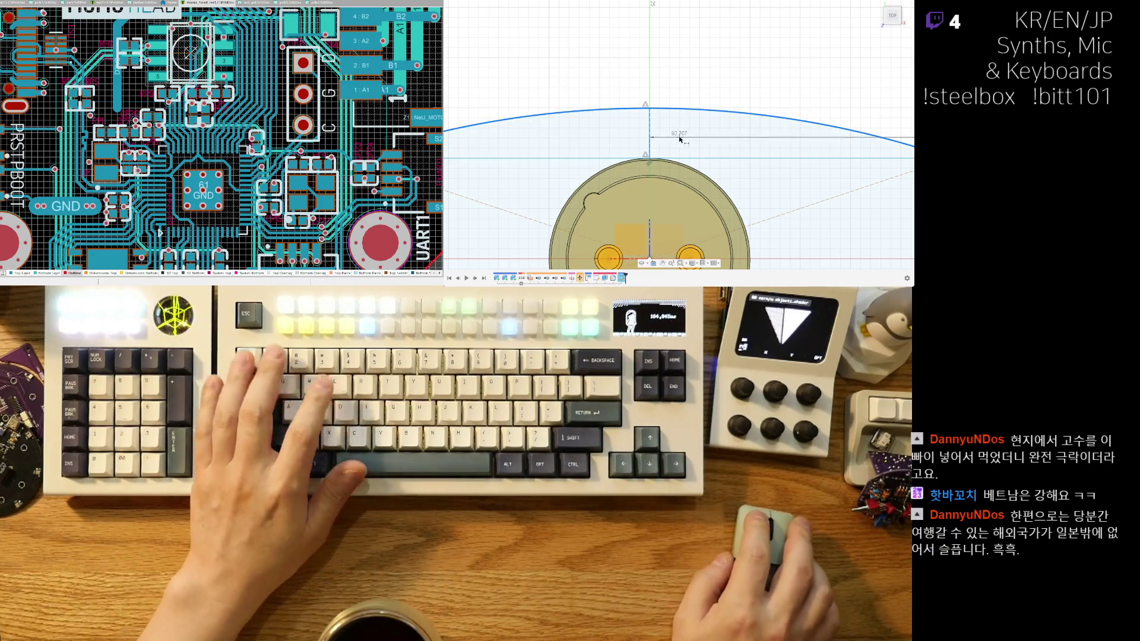
pyautogui.scroll(-4, 679, 132)
pyautogui.scroll(2, 676, 154)
pyautogui.scroll(2, 668, 119)
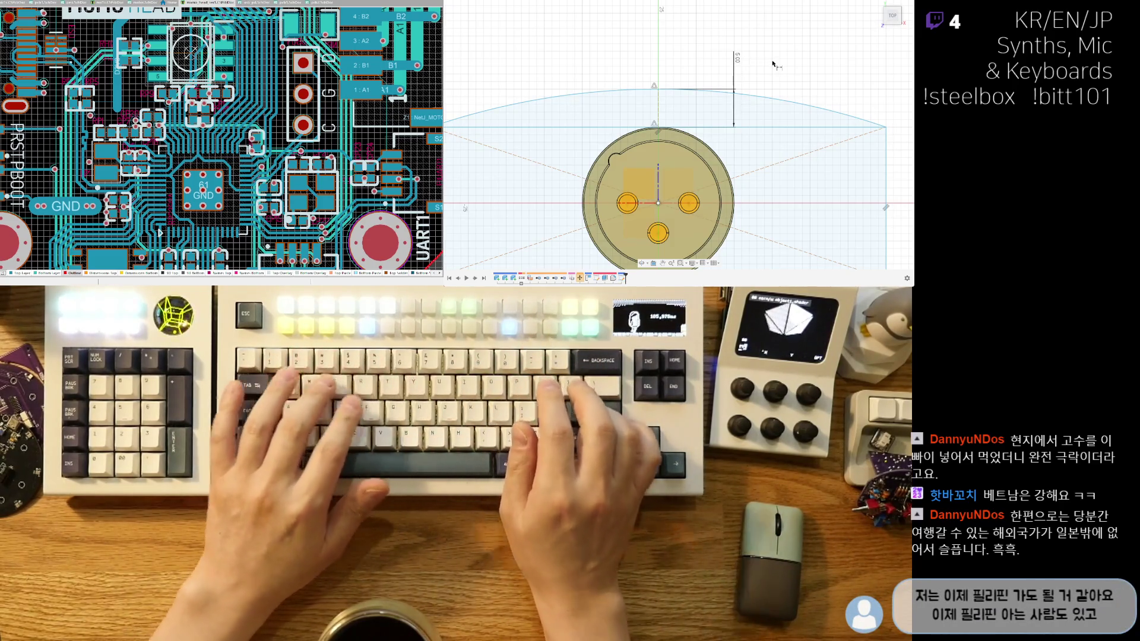
pyautogui.scroll(-5, 653, 130)
pyautogui.scroll(2, 671, 168)
pyautogui.scroll(2, 653, 149)
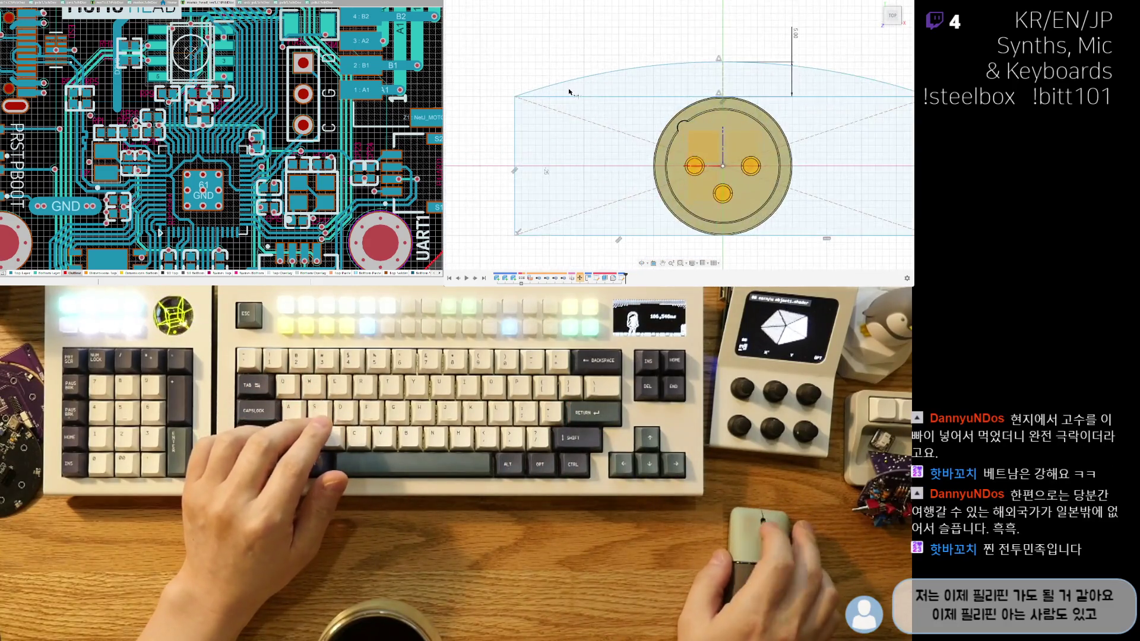
pyautogui.scroll(3, 617, 124)
pyautogui.scroll(2, 597, 109)
pyautogui.scroll(-5, 596, 110)
pyautogui.scroll(1, 653, 149)
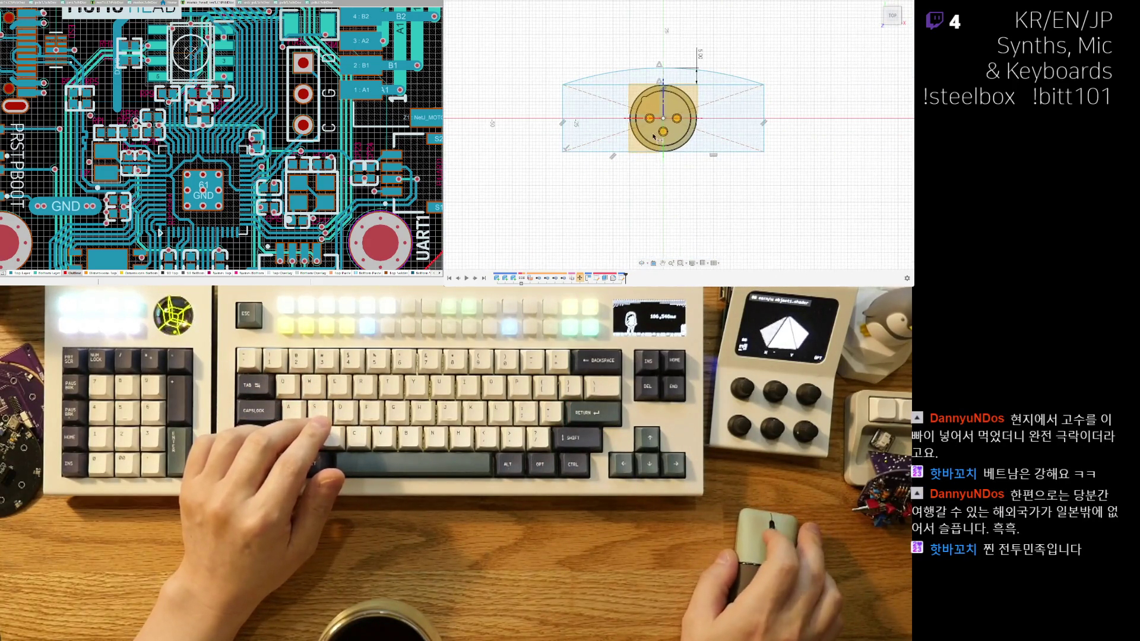
pyautogui.scroll(1, 671, 183)
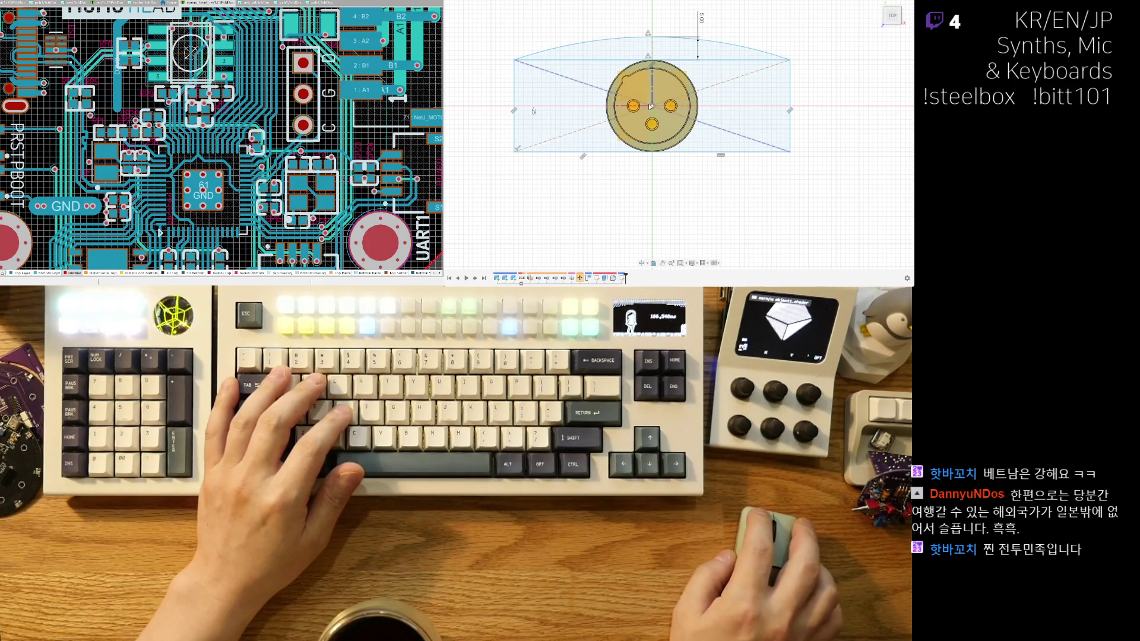
pyautogui.scroll(2, 650, 106)
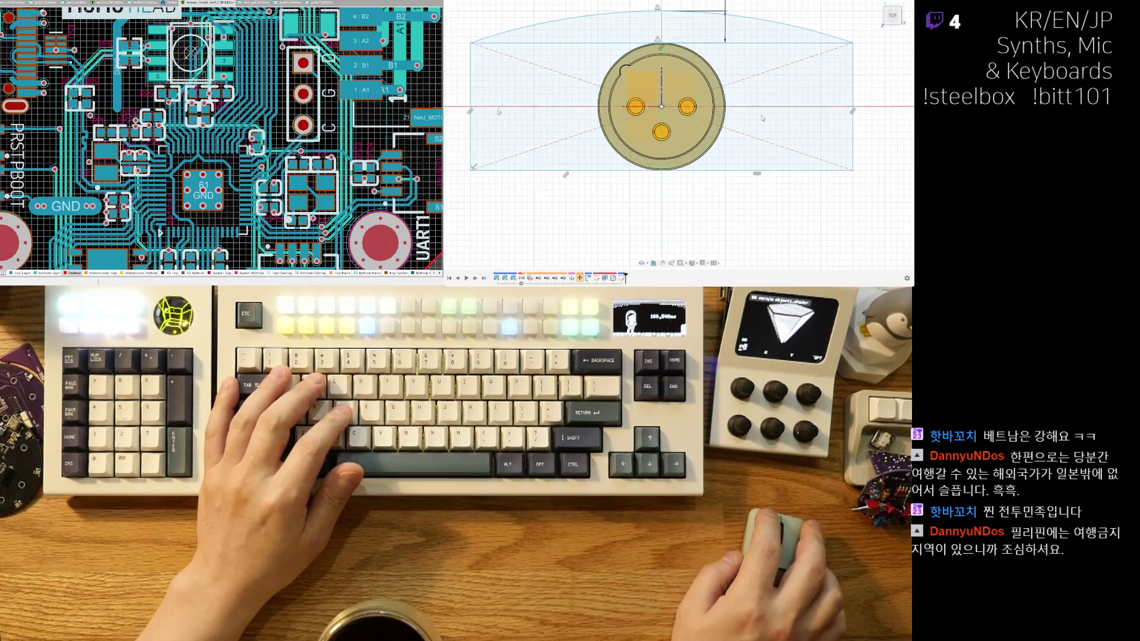
pyautogui.scroll(2, 762, 118)
pyautogui.scroll(-3, 767, 110)
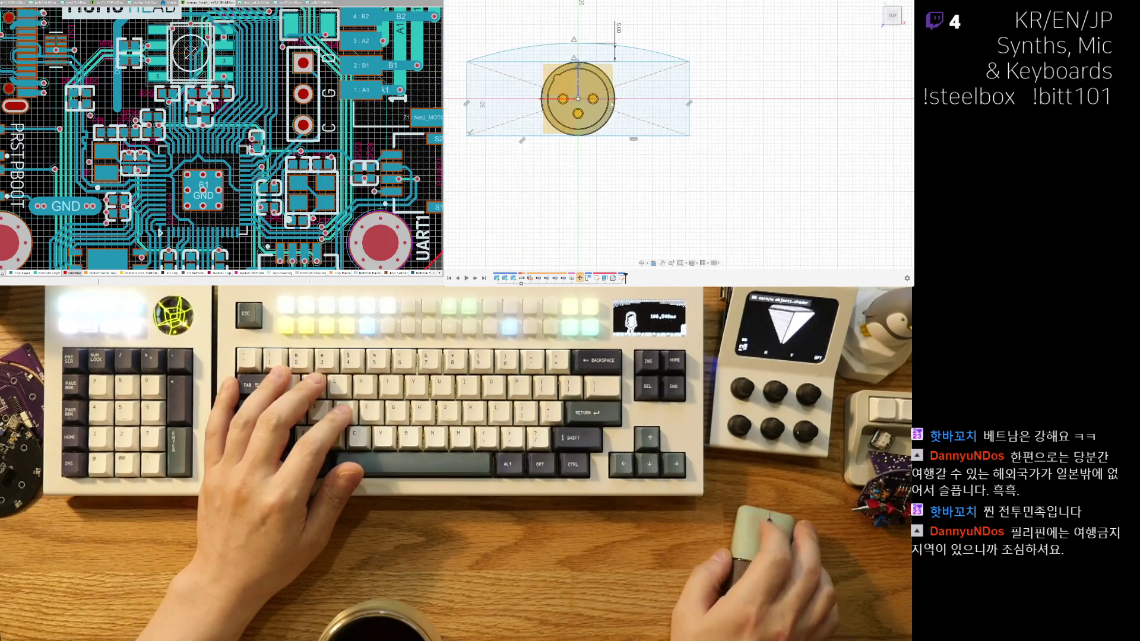
pyautogui.scroll(3, 544, 117)
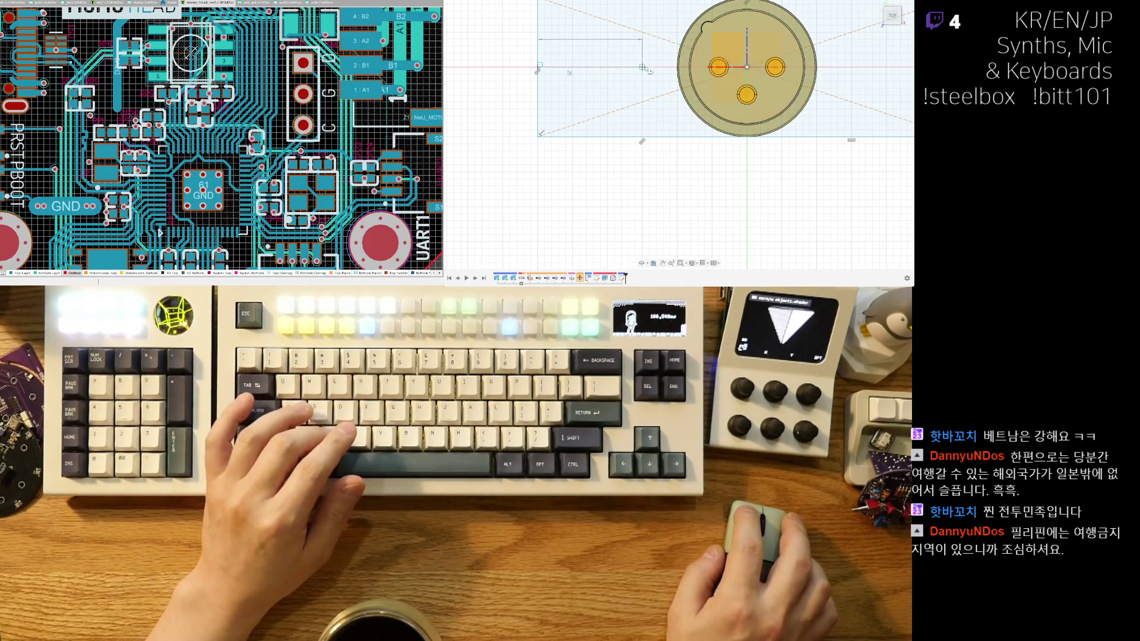
pyautogui.scroll(-2, 650, 101)
pyautogui.scroll(-2, 653, 127)
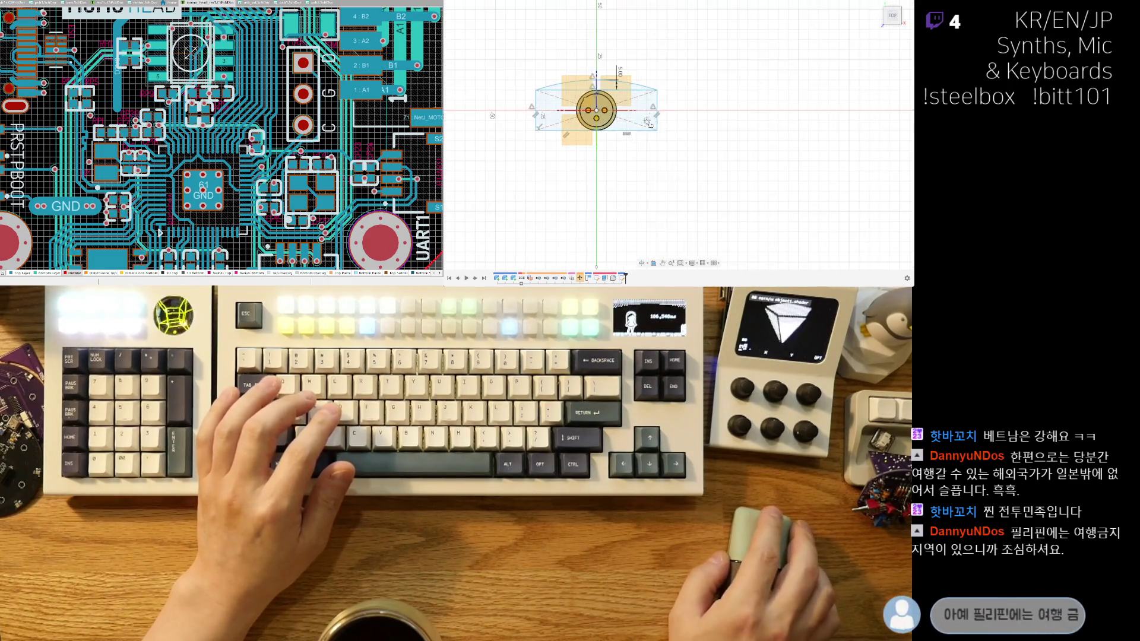
pyautogui.scroll(2, 653, 149)
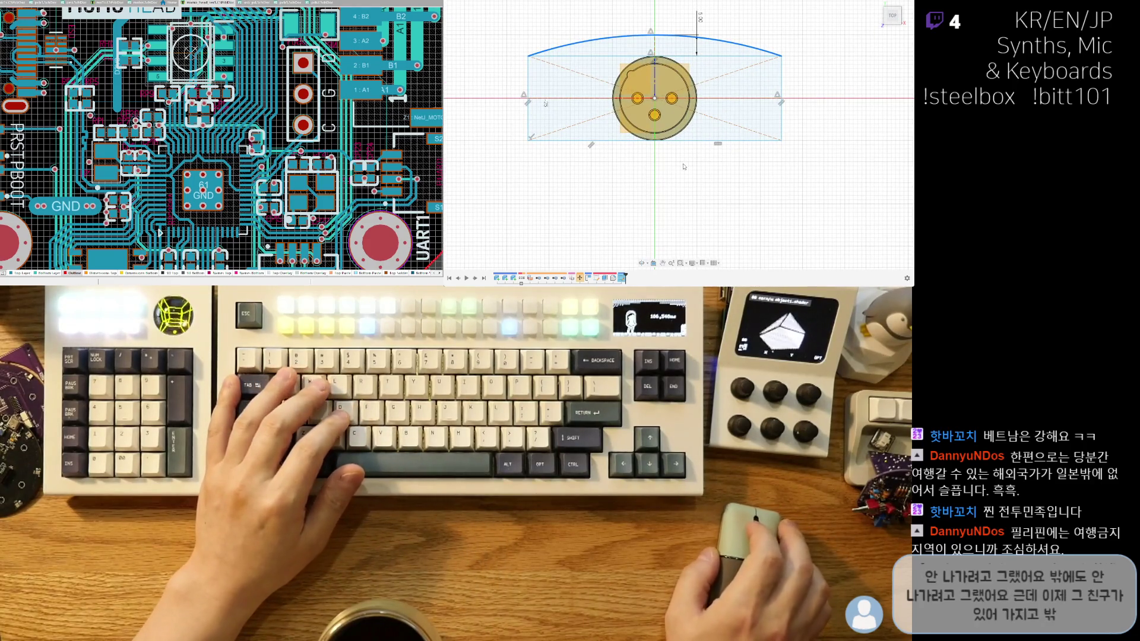
pyautogui.moveTo(684, 166); pyautogui.dragTo(690, 182, button='middle')
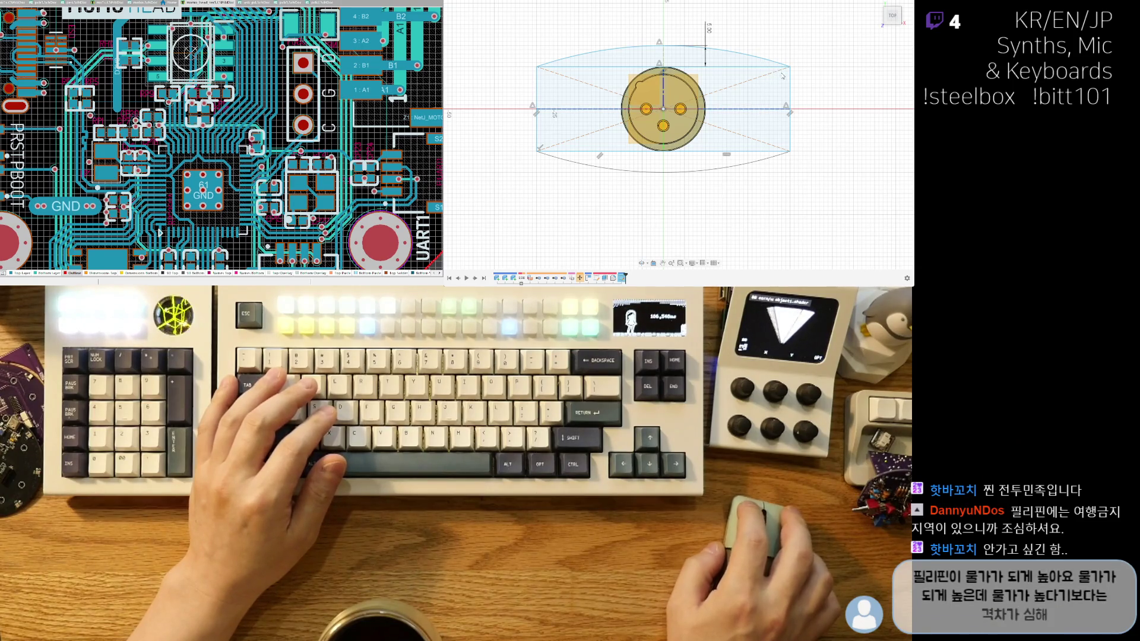
pyautogui.scroll(1, 723, 113)
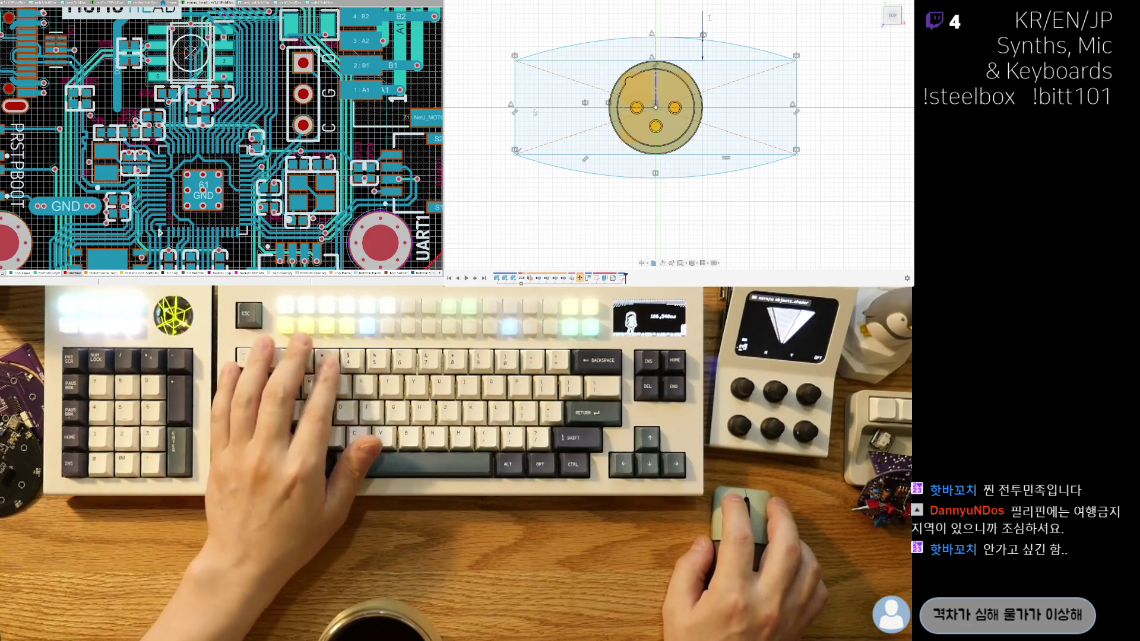
pyautogui.hotkey('ctrl', 'z')
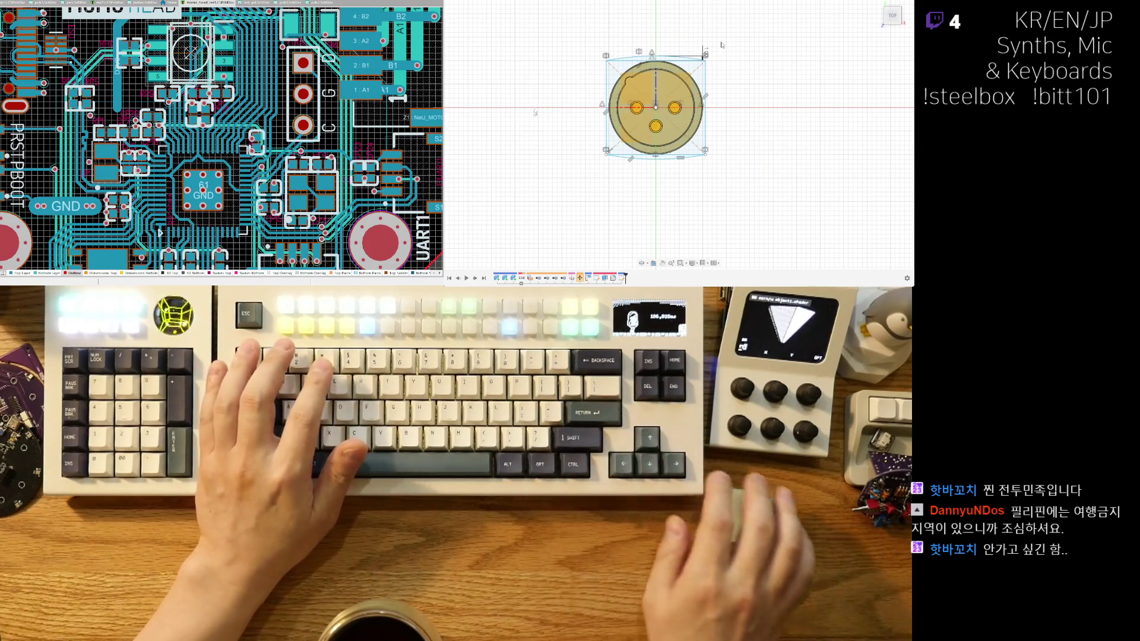
pyautogui.hotkey('ctrl', 'y')
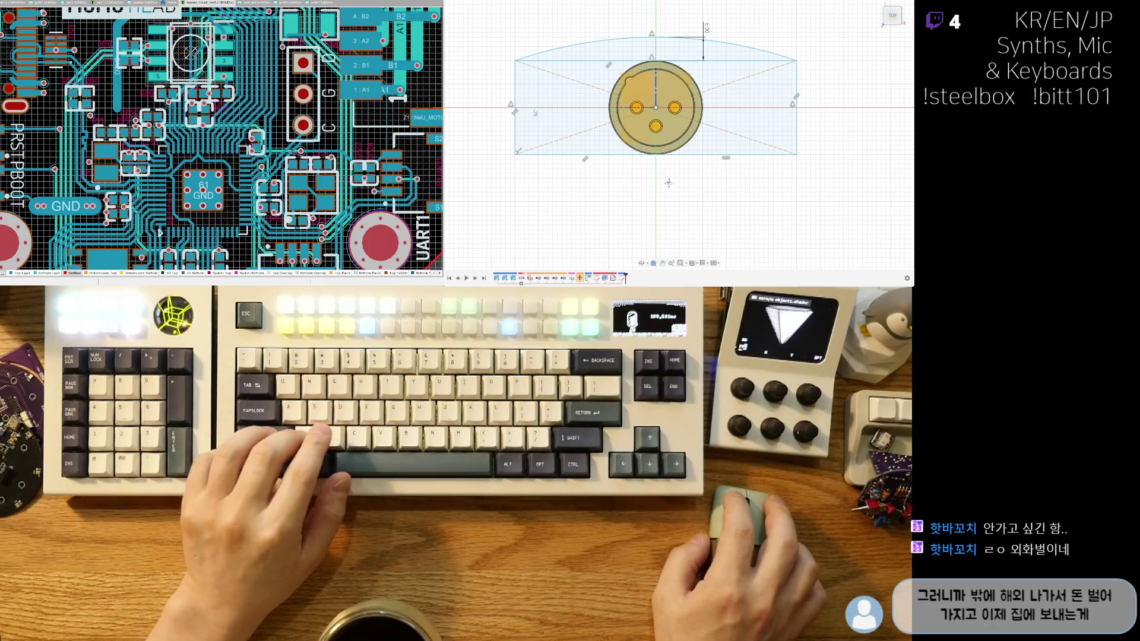
# Change the arc's height dimension from 5.00 to 1.
pyautogui.moveTo(668, 183); pyautogui.dragTo(687, 195, button='middle')
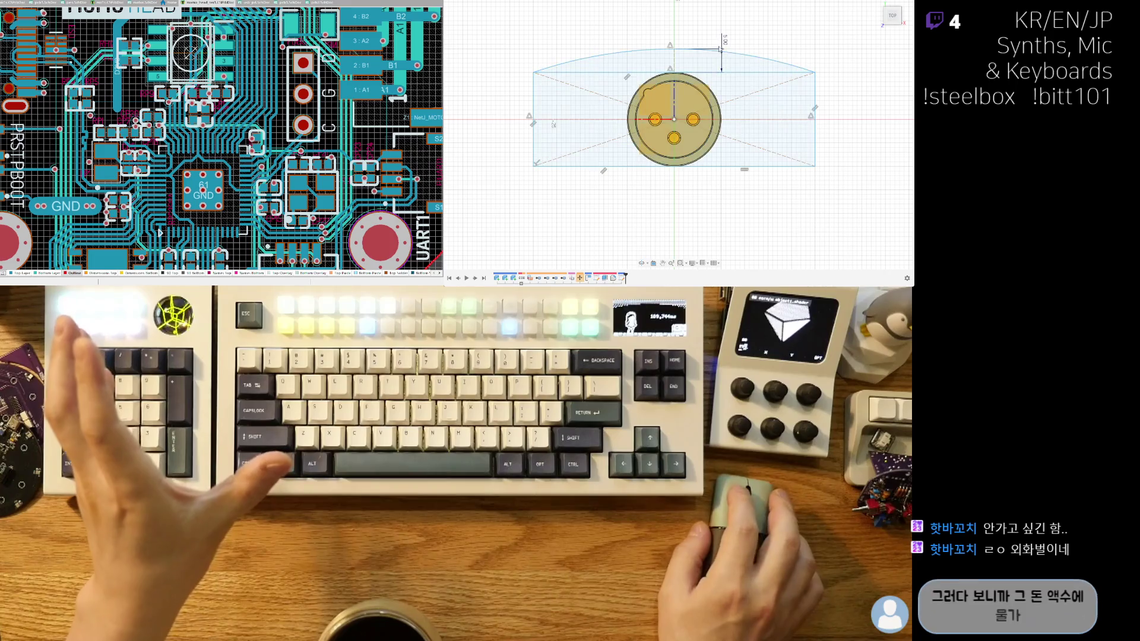
pyautogui.doubleClick(720, 49)
pyautogui.write('1')
pyautogui.press('Return')
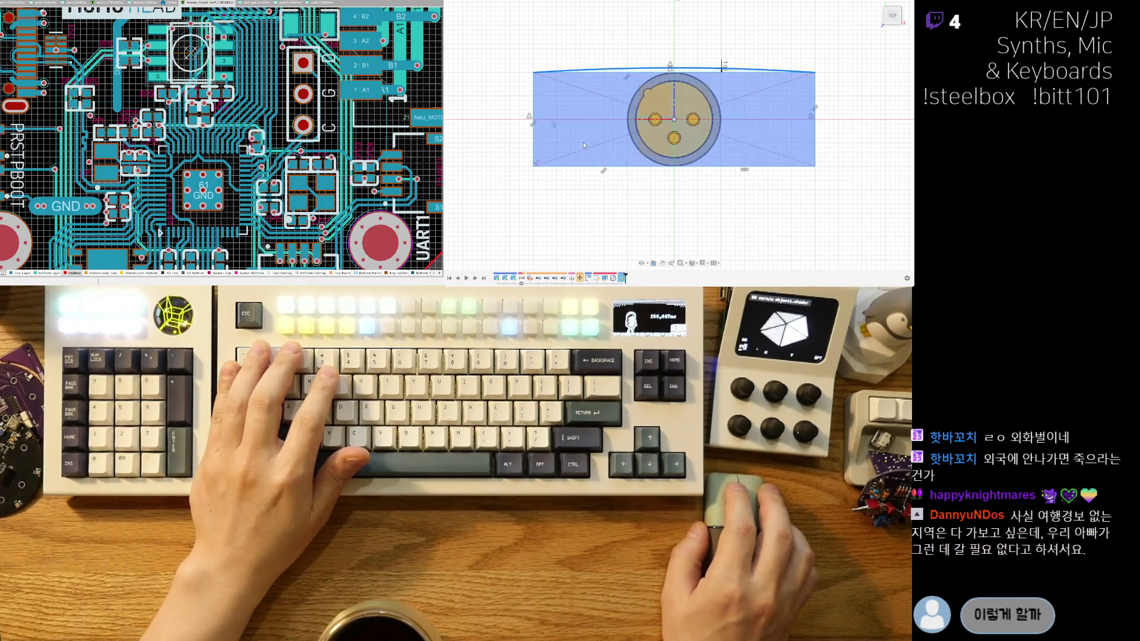
pyautogui.scroll(1, 656, 49)
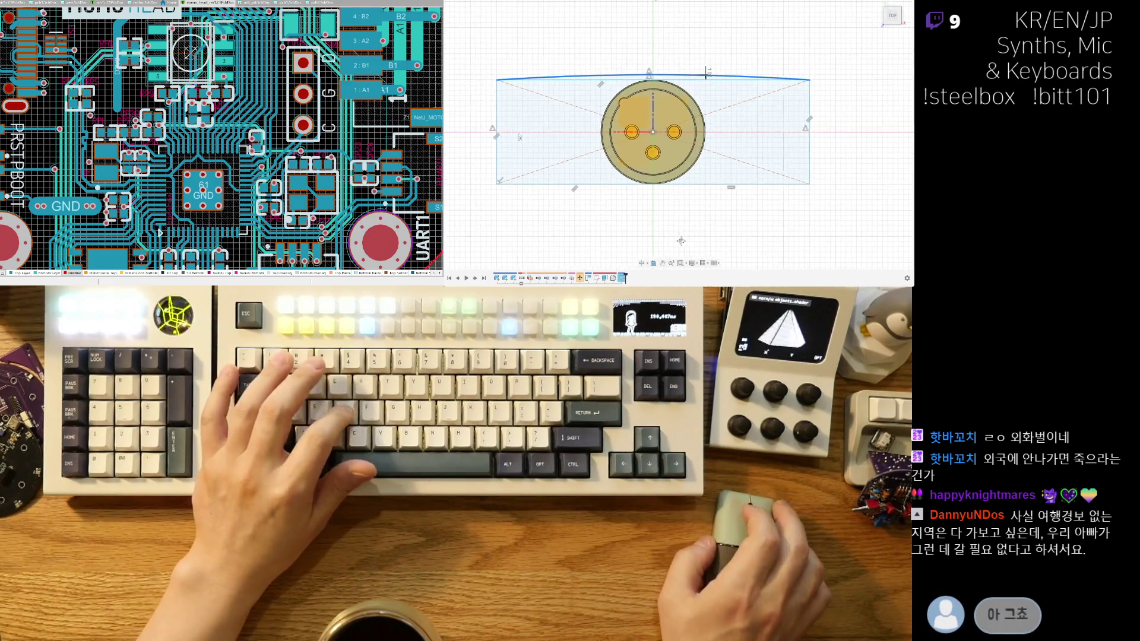
pyautogui.moveTo(757, 71); pyautogui.dragTo(733, 76, button='middle')
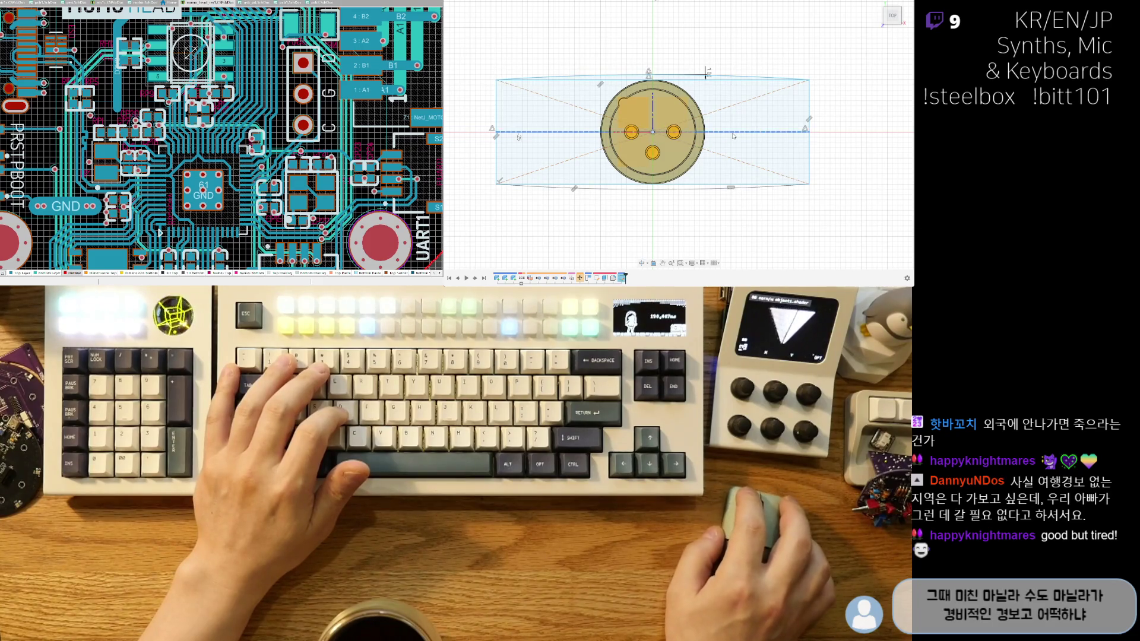
pyautogui.scroll(-2, 635, 206)
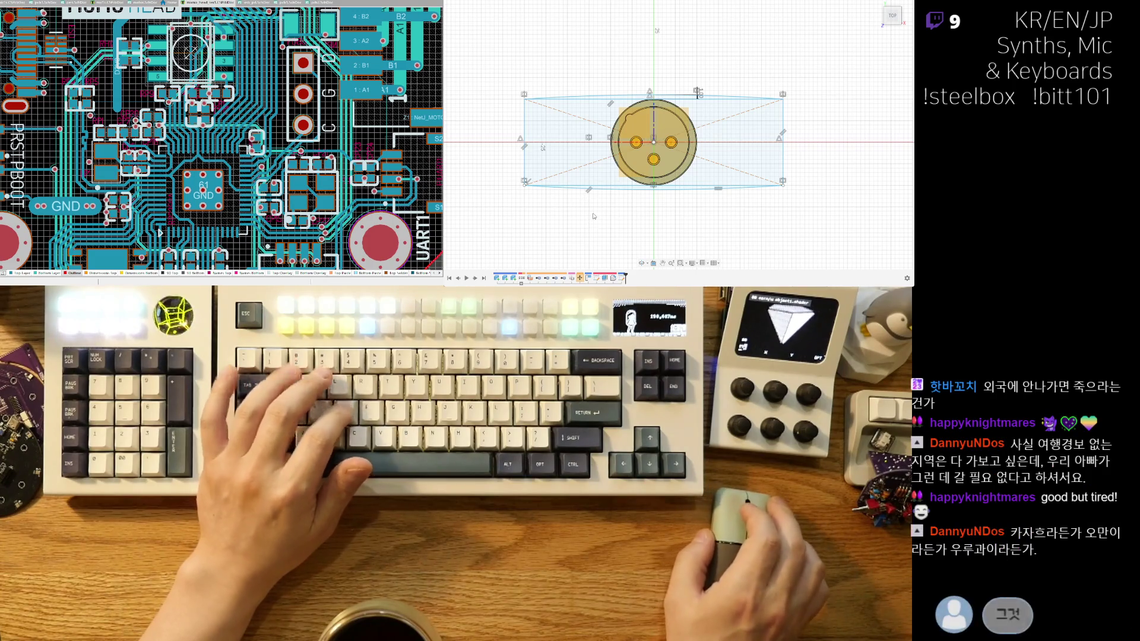
pyautogui.click(596, 135)
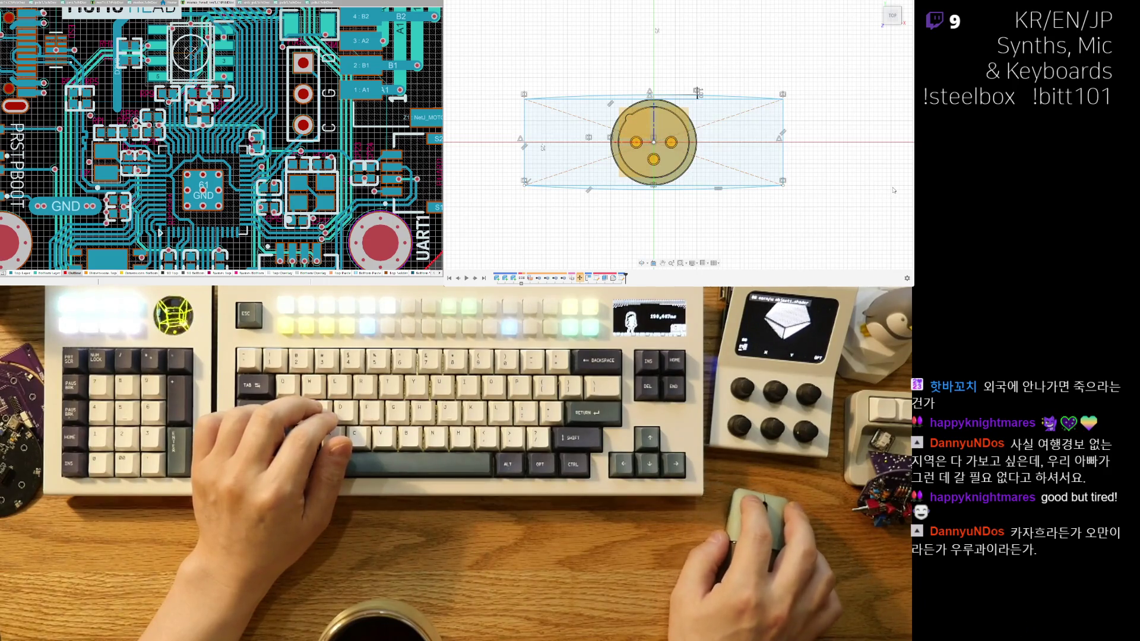
# Extrude the arched rectangle profile, dragging it upward into a tall box.
pyautogui.keyDown('shift'); pyautogui.moveTo(739, 145); pyautogui.dragTo(590, 117, button='middle'); pyautogui.keyUp('shift')
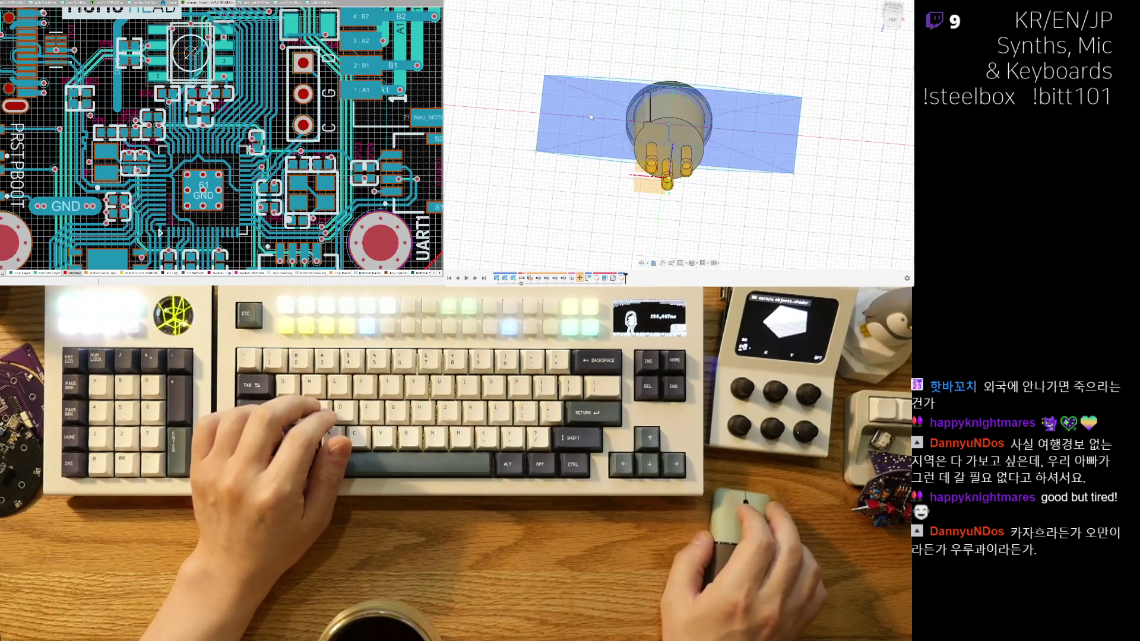
pyautogui.scroll(5, 642, 88)
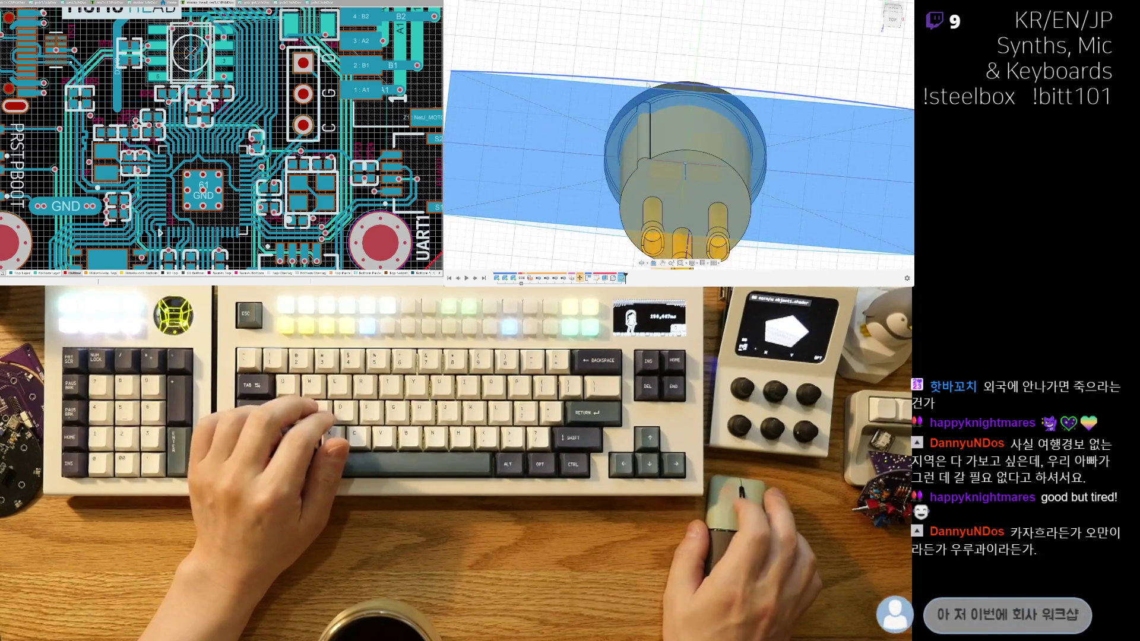
pyautogui.scroll(2, 667, 183)
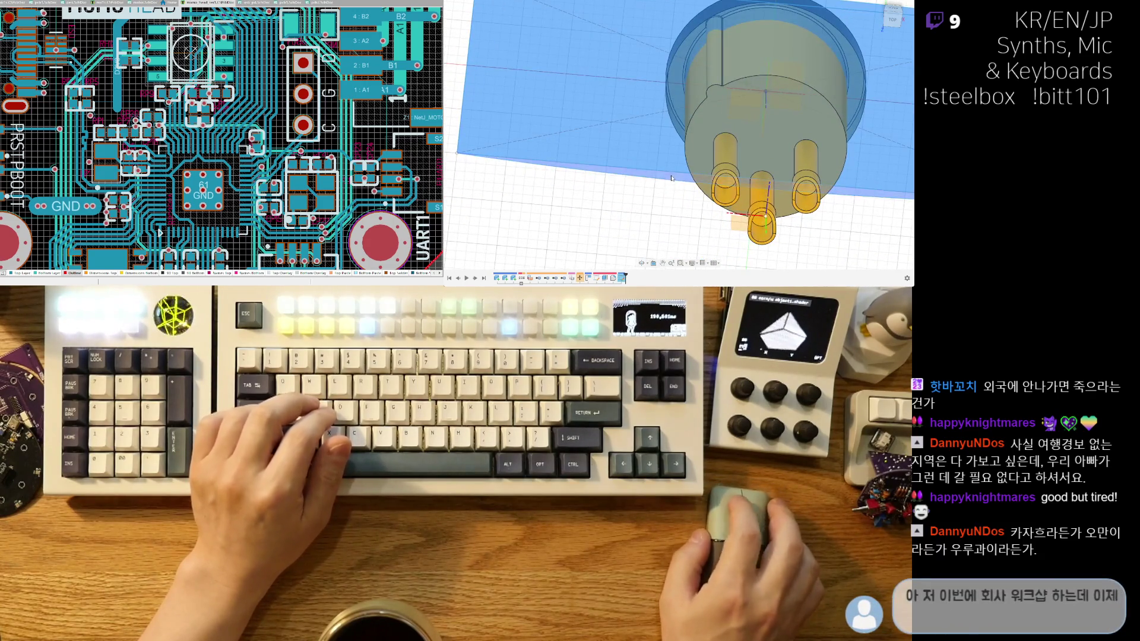
pyautogui.press('F6')
pyautogui.moveTo(794, 144)
pyautogui.keyDown('shift'); pyautogui.mouseDown(button='middle')
pyautogui.moveTo(727, 187)
pyautogui.moveTo(686, 144)
pyautogui.mouseUp(button='middle'); pyautogui.keyUp('shift')
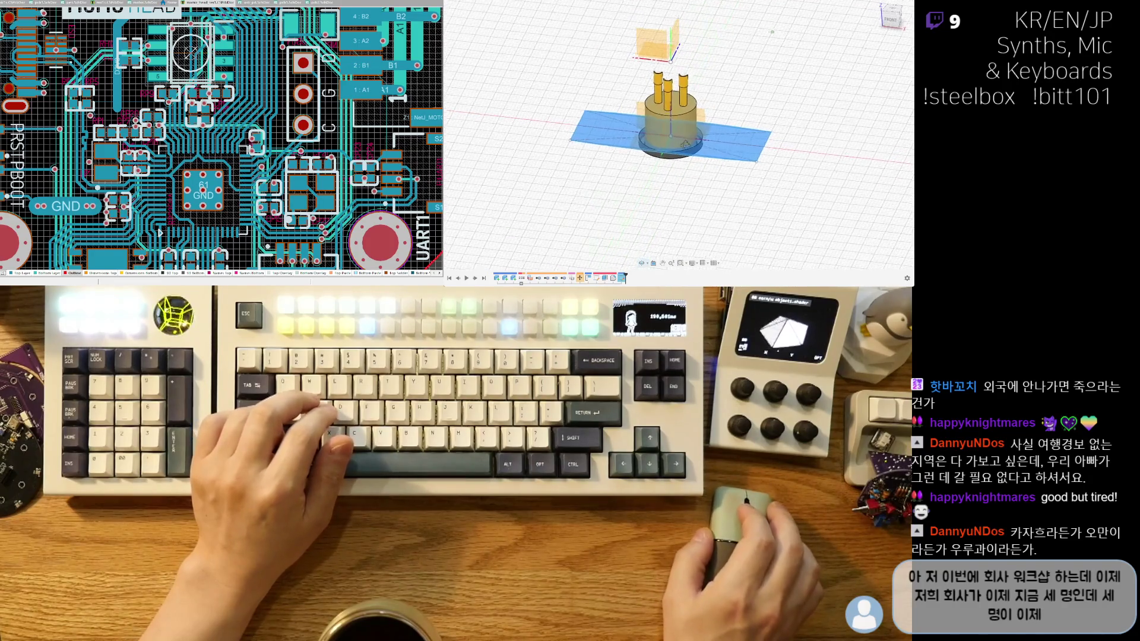
pyautogui.press('e')
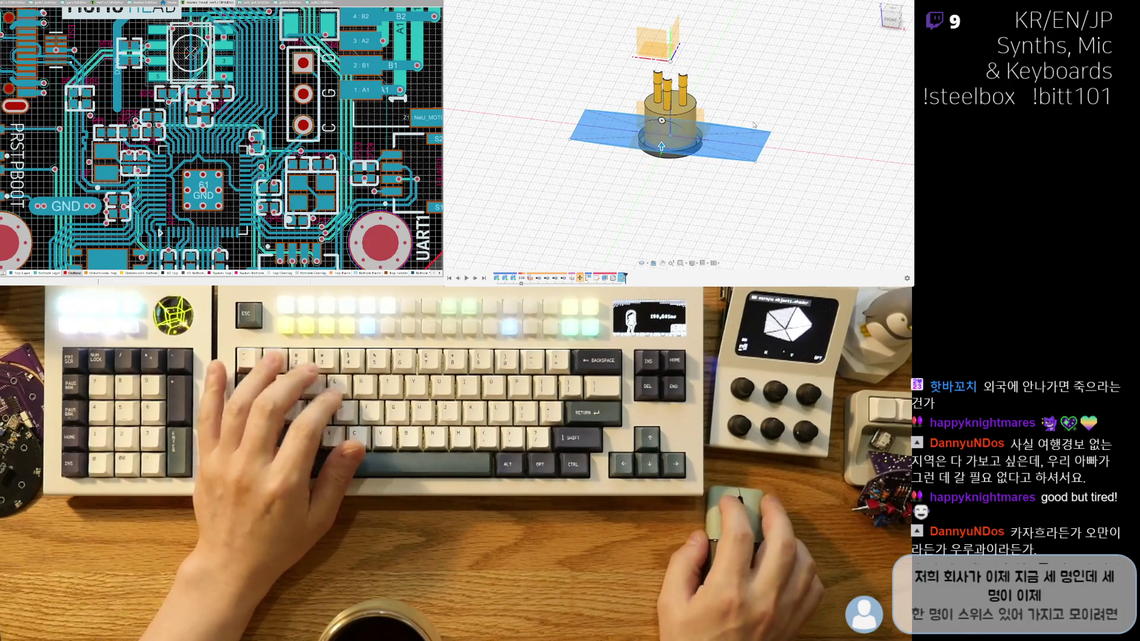
pyautogui.click(671, 139)
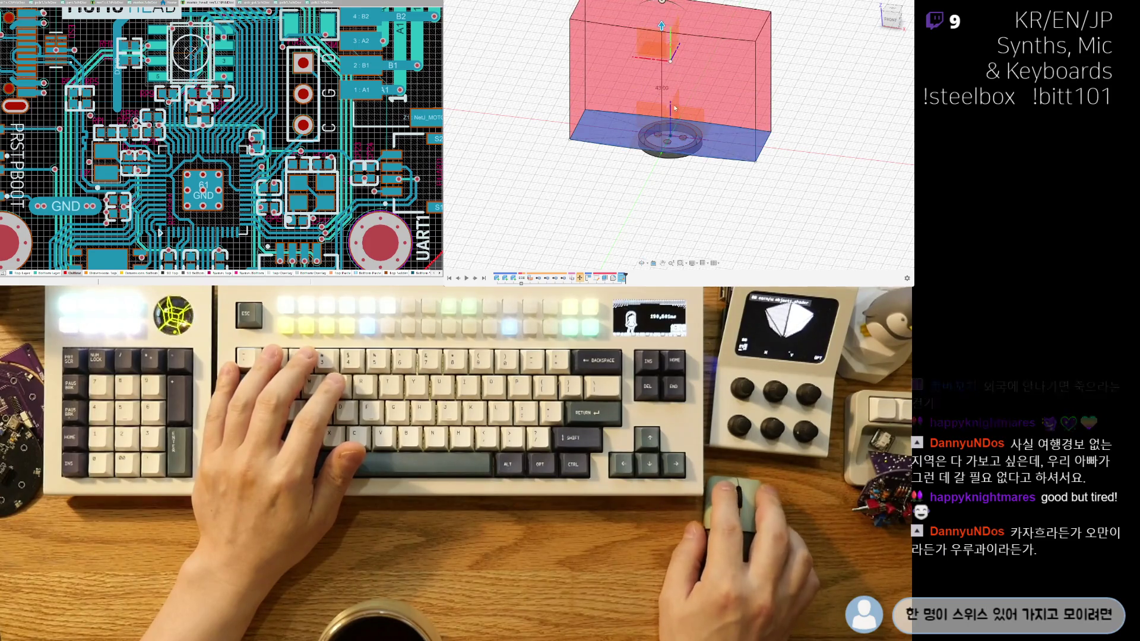
pyautogui.moveTo(671, 138)
pyautogui.keyDown('shift'); pyautogui.mouseDown(button='middle')
pyautogui.moveTo(745, 165)
pyautogui.moveTo(873, 131)
pyautogui.mouseUp(button='middle'); pyautogui.keyUp('shift')
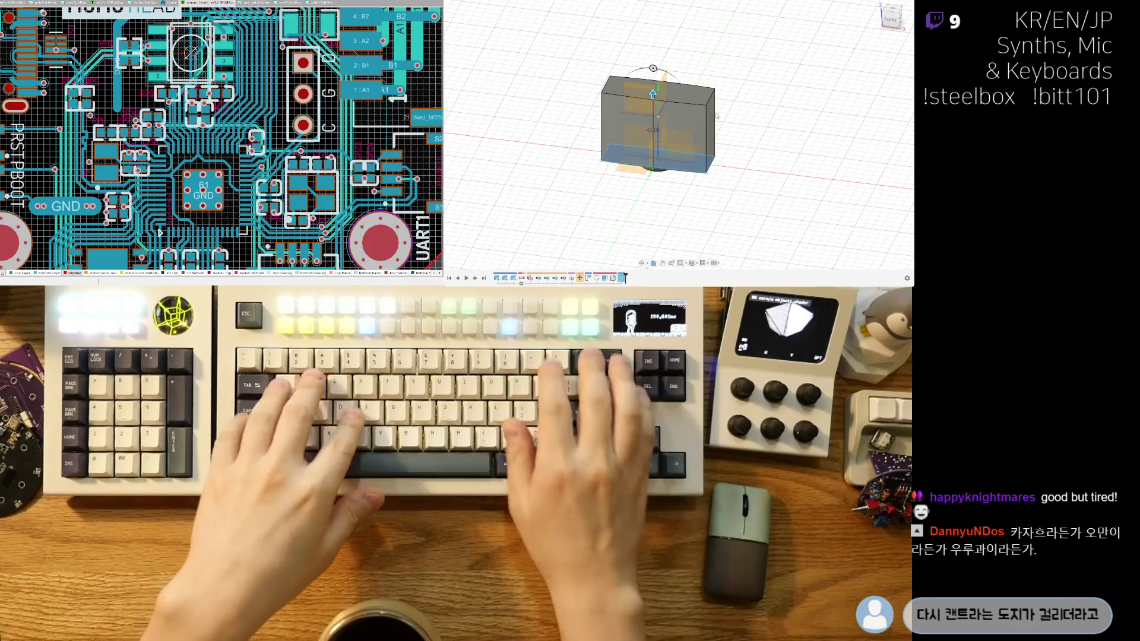
# Set the extrusion distance to 60 and orbit around the resulting box.
pyautogui.write('60')
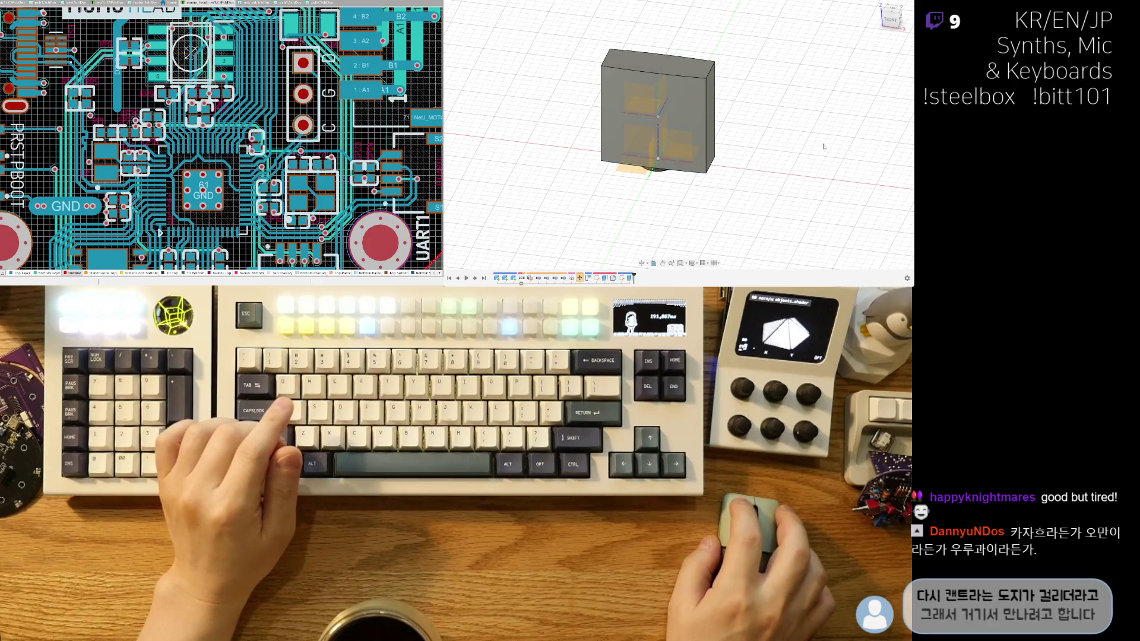
pyautogui.moveTo(823, 147)
pyautogui.keyDown('shift'); pyautogui.mouseDown(button='middle')
pyautogui.moveTo(700, 134)
pyautogui.moveTo(704, 185)
pyautogui.moveTo(510, 149)
pyautogui.mouseUp(button='middle'); pyautogui.keyUp('shift')
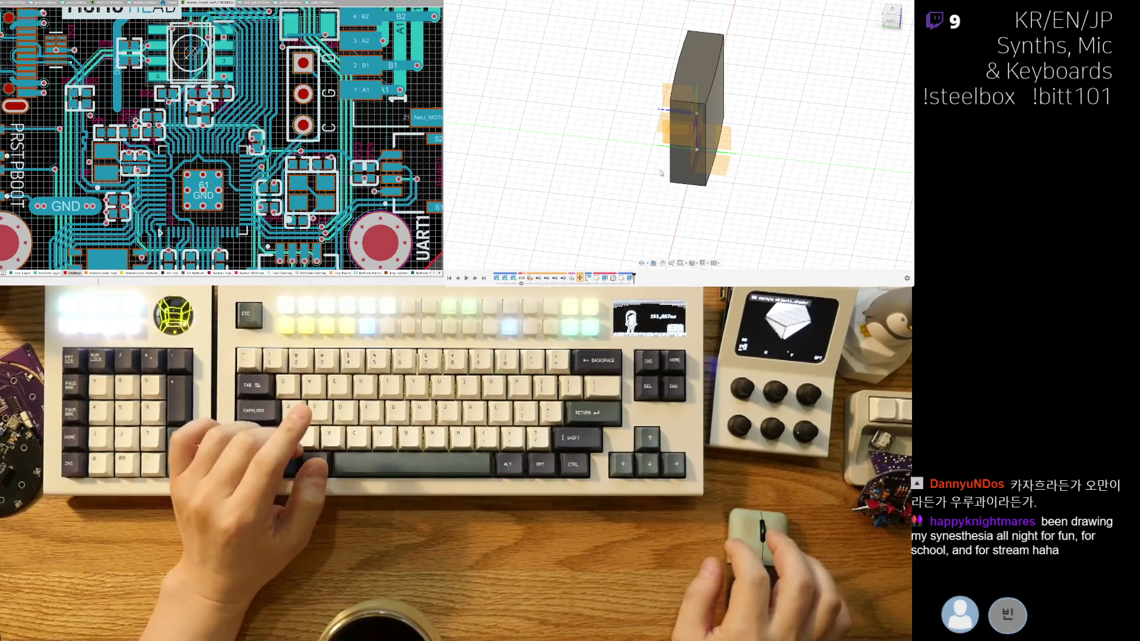
pyautogui.moveTo(580, 136)
pyautogui.keyDown('shift'); pyautogui.mouseDown(button='middle')
pyautogui.moveTo(674, 188)
pyautogui.moveTo(692, 218)
pyautogui.mouseUp(button='middle'); pyautogui.keyUp('shift')
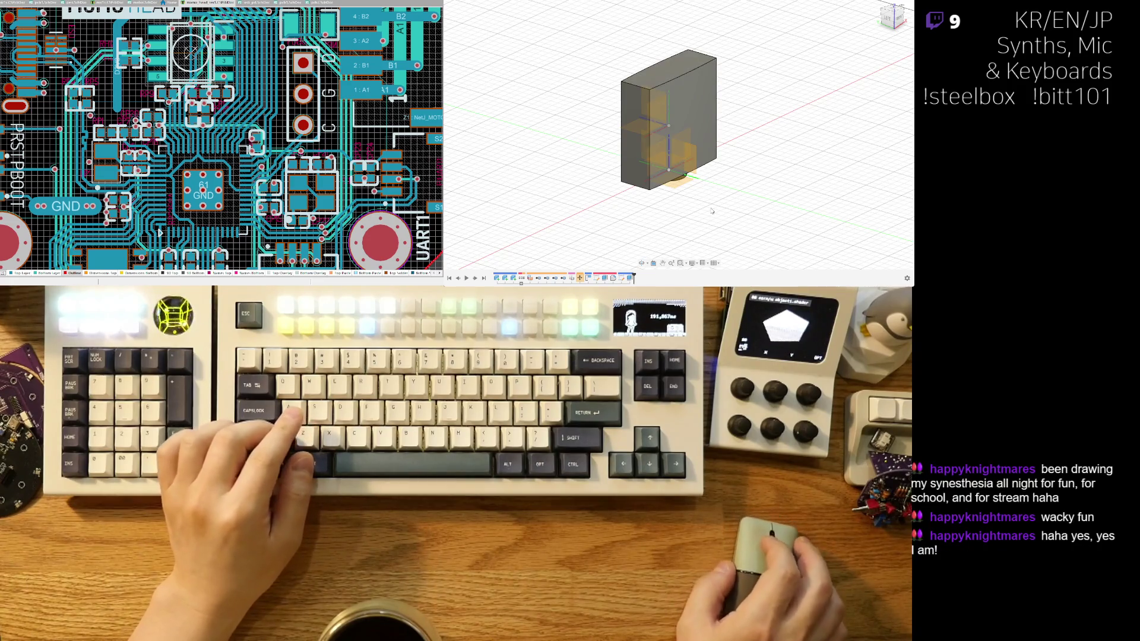
pyautogui.moveTo(663, 202)
pyautogui.keyDown('shift'); pyautogui.mouseDown(button='middle')
pyautogui.moveTo(684, 214)
pyautogui.moveTo(696, 134)
pyautogui.moveTo(676, 163)
pyautogui.moveTo(724, 187)
pyautogui.mouseUp(button='middle'); pyautogui.keyUp('shift')
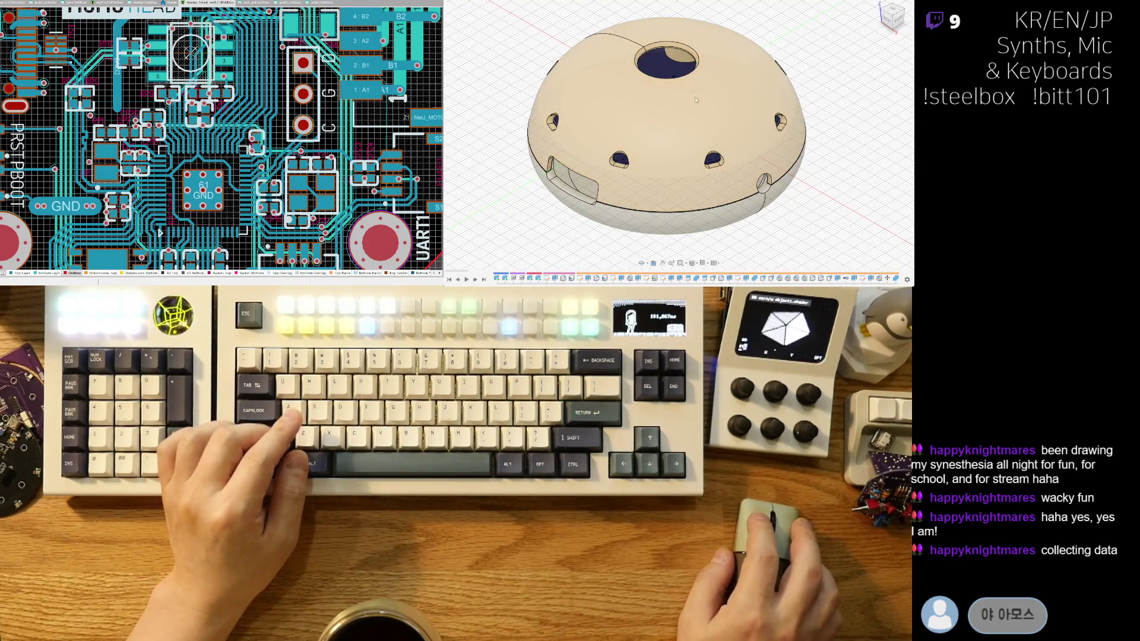
pyautogui.moveTo(852, 193)
pyautogui.keyDown('shift'); pyautogui.mouseDown(button='middle')
pyautogui.moveTo(751, 223)
pyautogui.moveTo(749, 160)
pyautogui.mouseUp(button='middle'); pyautogui.keyUp('shift')
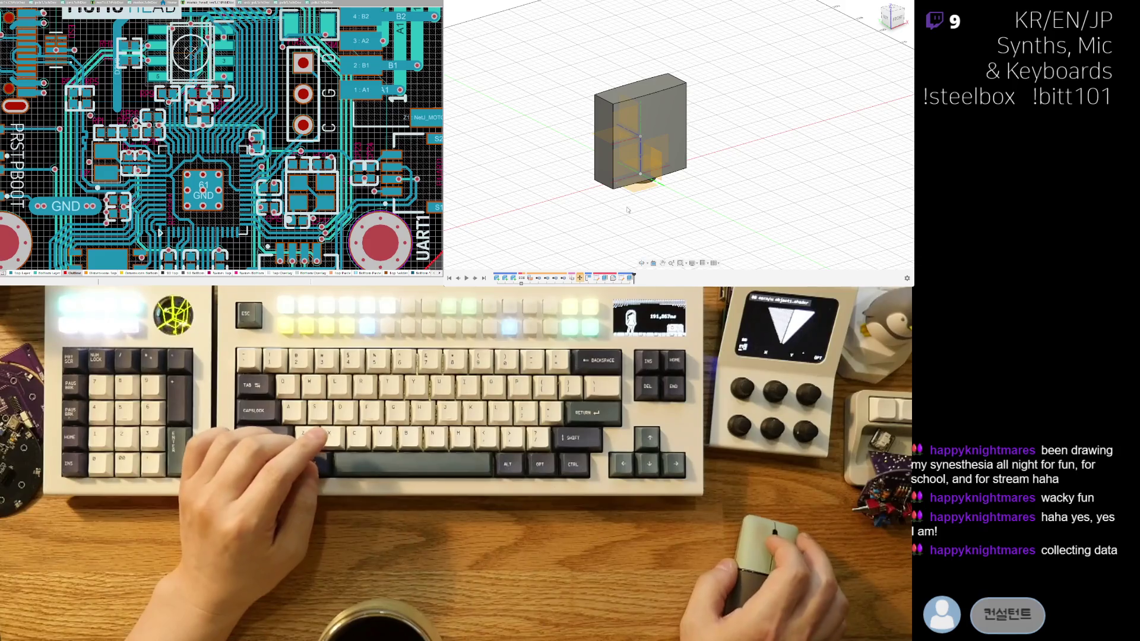
pyautogui.keyDown('shift'); pyautogui.moveTo(640, 188); pyautogui.dragTo(607, 213, button='middle'); pyautogui.keyUp('shift')
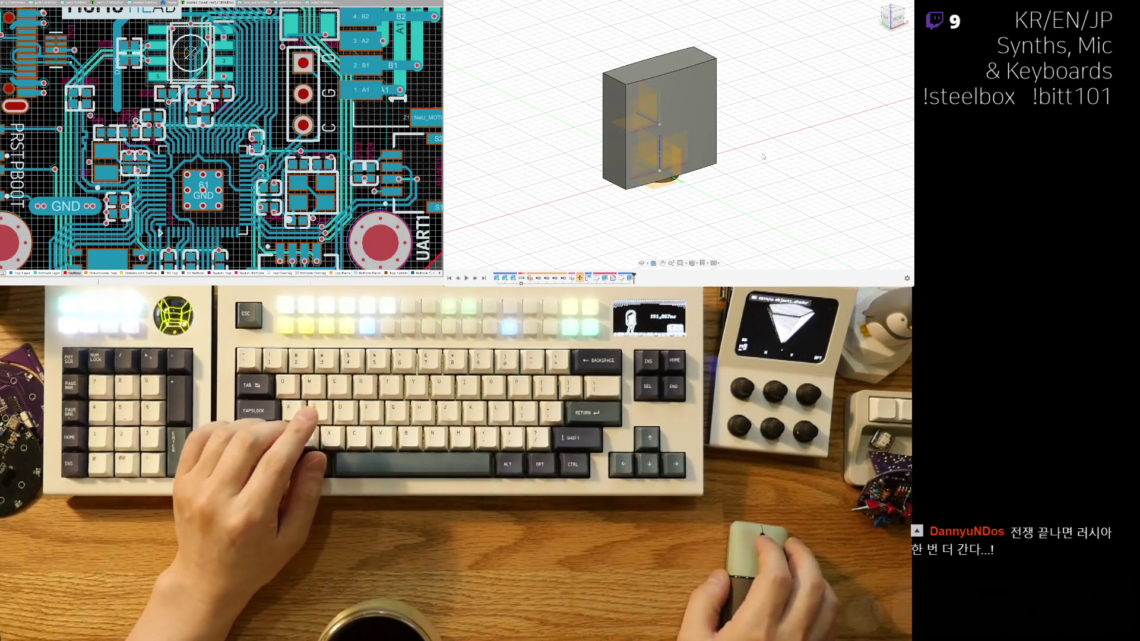
pyautogui.moveTo(764, 157); pyautogui.dragTo(769, 208, button='middle')
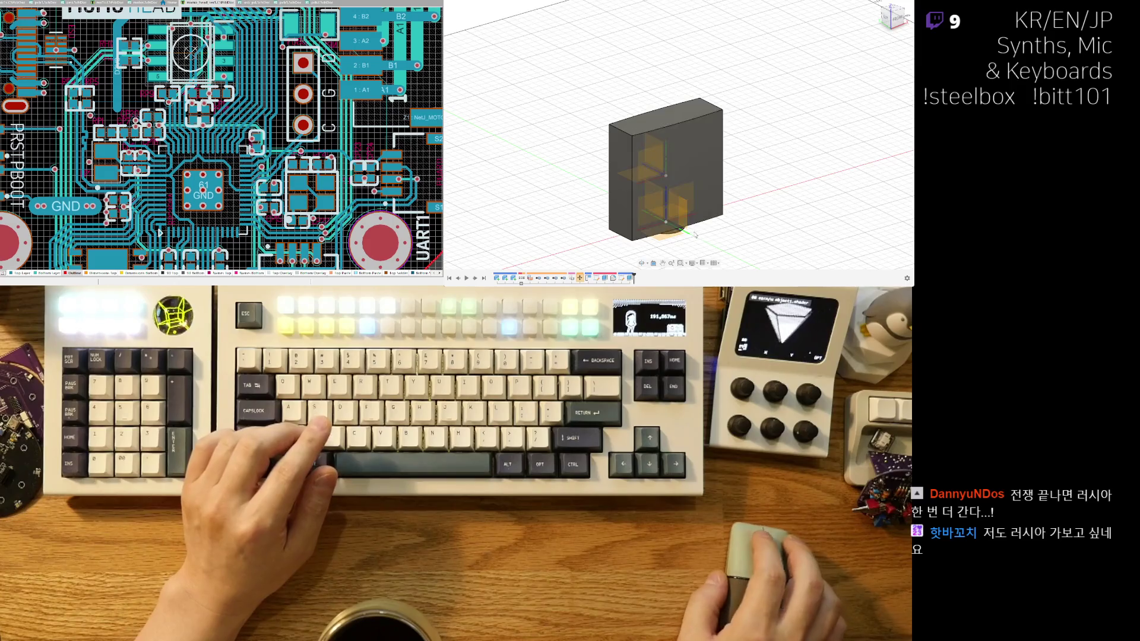
pyautogui.moveTo(788, 213); pyautogui.dragTo(685, 182, button='middle')
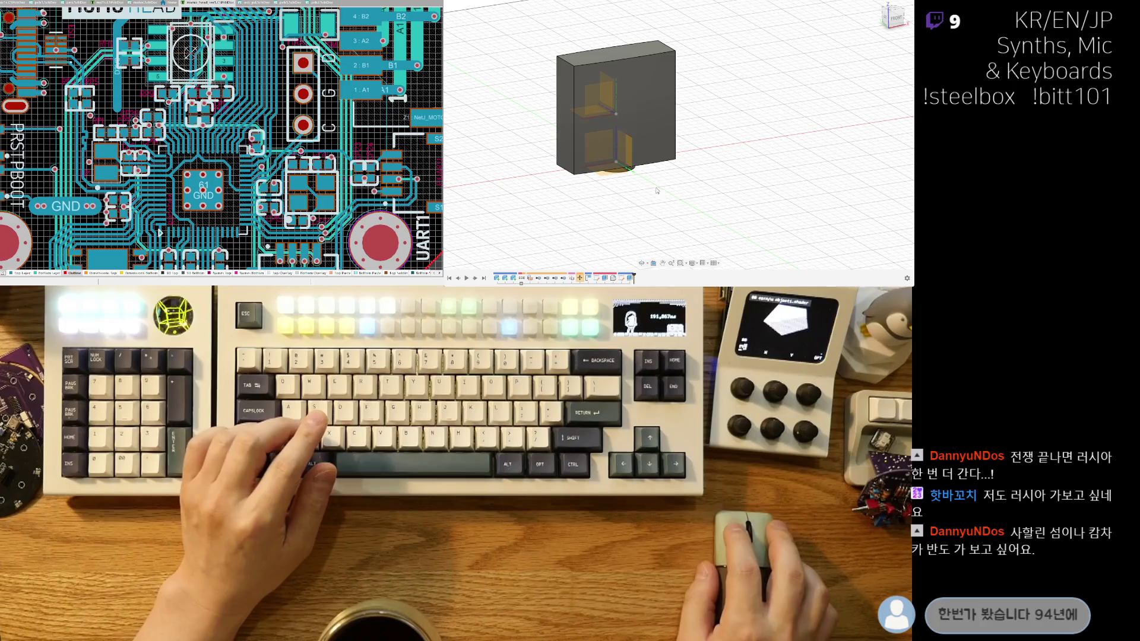
pyautogui.moveTo(711, 207); pyautogui.dragTo(725, 209, button='middle')
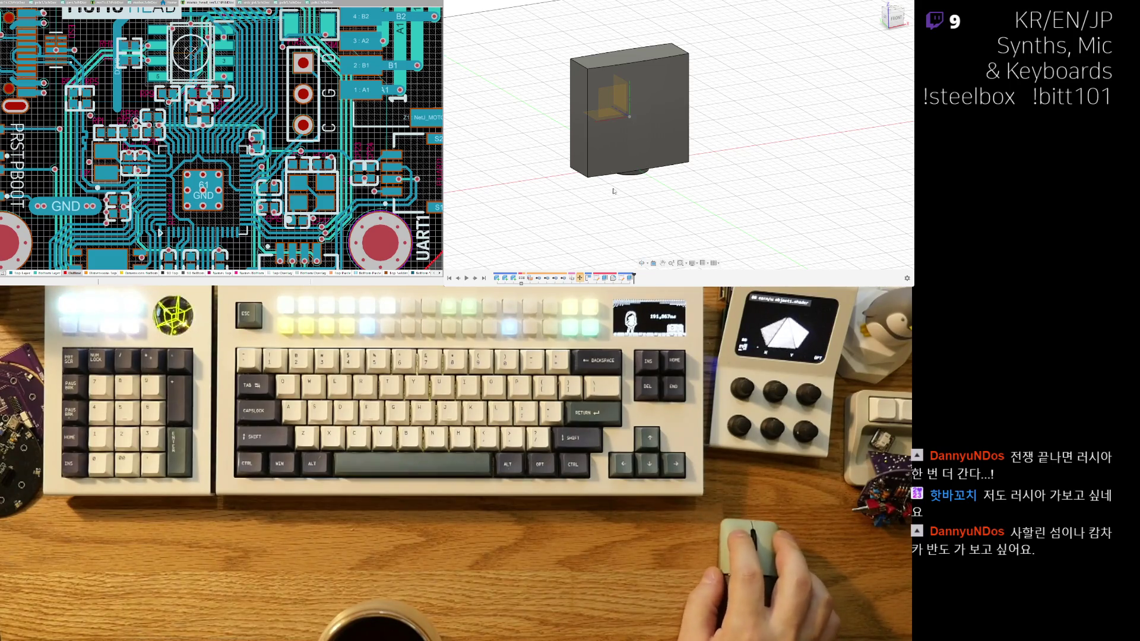
pyautogui.moveTo(613, 191)
pyautogui.keyDown('shift'); pyautogui.mouseDown(button='middle')
pyautogui.moveTo(647, 204)
pyautogui.moveTo(638, 199)
pyautogui.mouseUp(button='middle'); pyautogui.keyUp('shift')
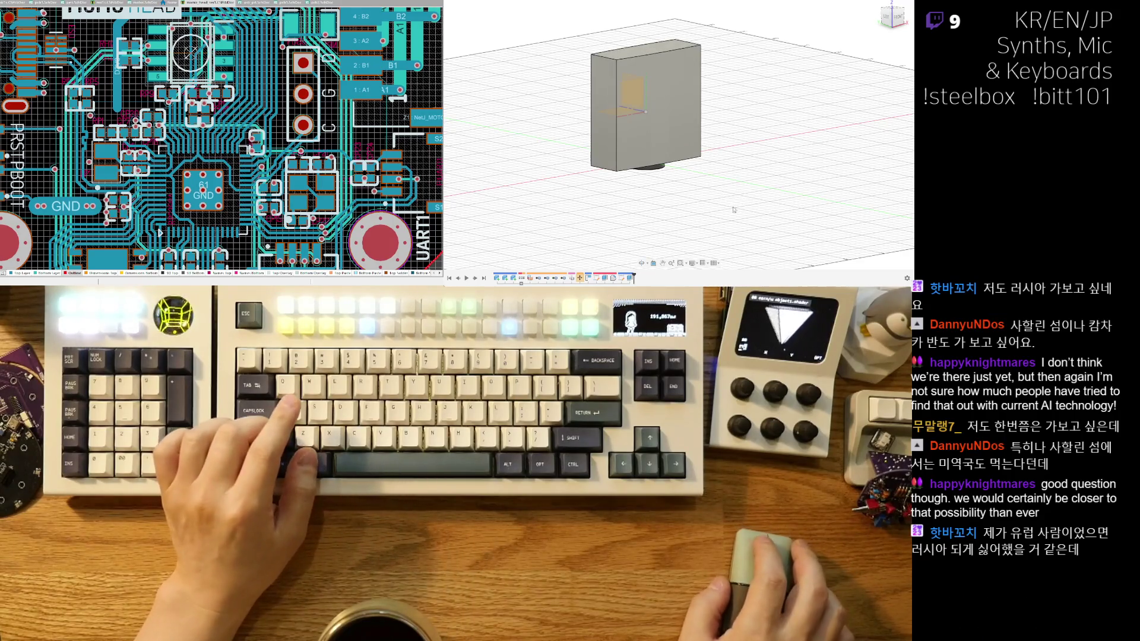
pyautogui.keyDown('shift'); pyautogui.moveTo(733, 210); pyautogui.dragTo(669, 162, button='middle'); pyautogui.keyUp('shift')
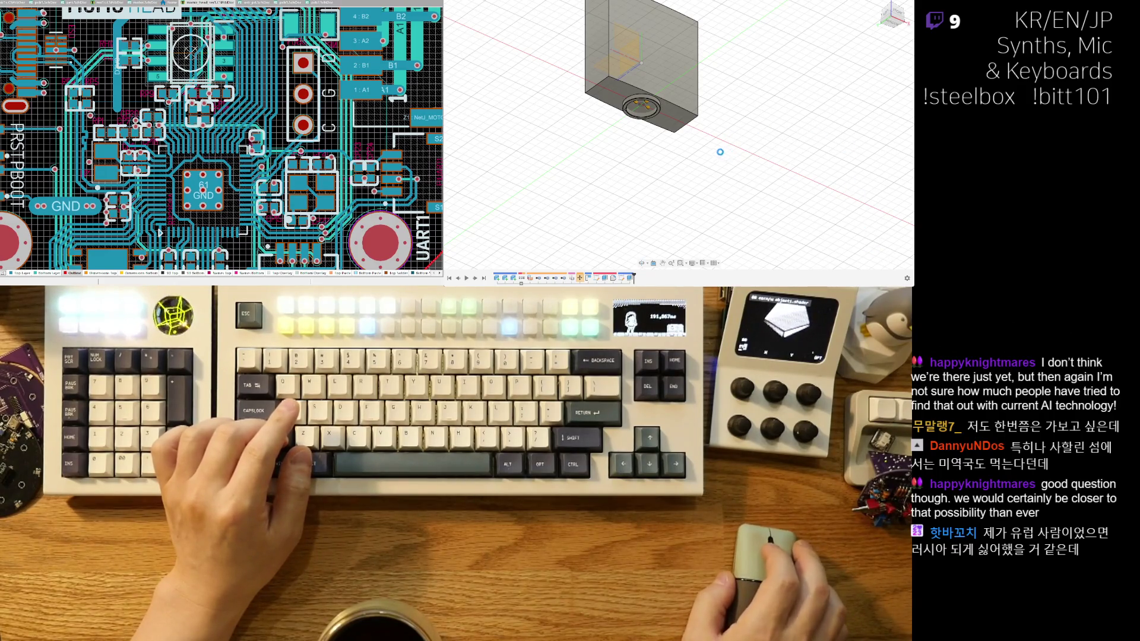
pyautogui.moveTo(720, 152); pyautogui.dragTo(755, 217, button='middle')
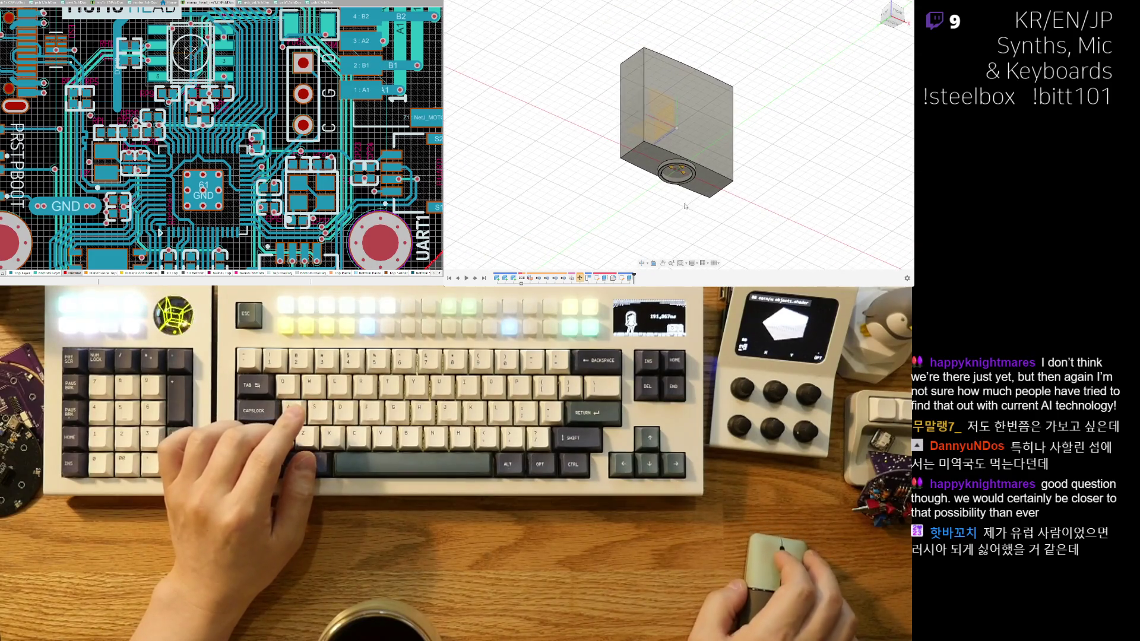
pyautogui.scroll(3, 657, 177)
pyautogui.scroll(3, 656, 176)
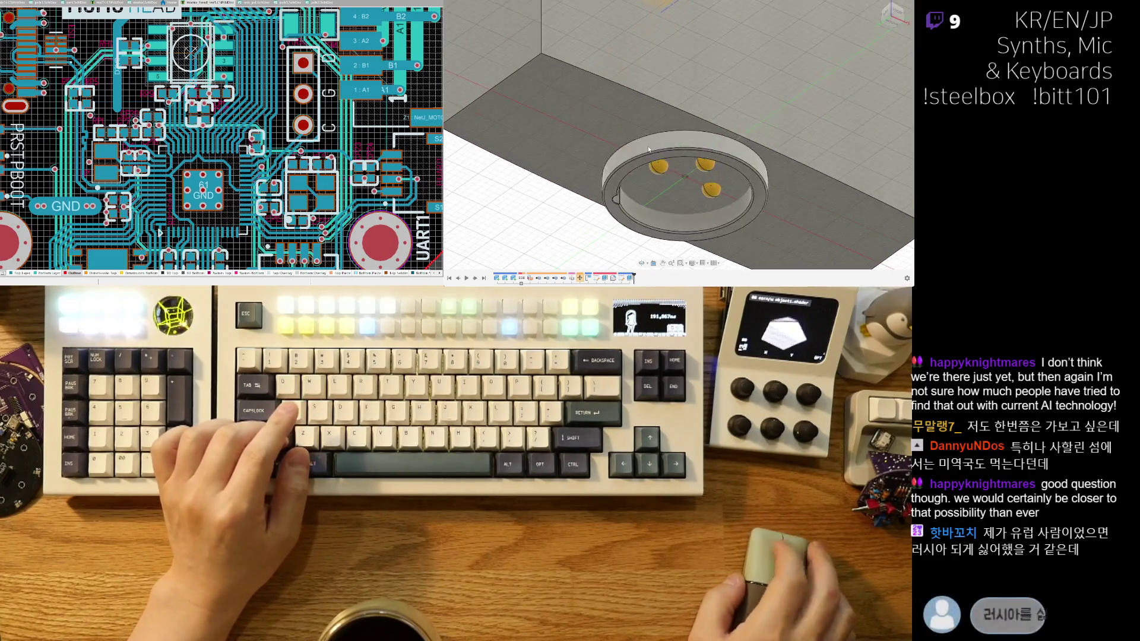
pyautogui.scroll(-2, 569, 197)
pyautogui.moveTo(568, 197)
pyautogui.mouseDown(button='middle')
pyautogui.moveTo(637, 151)
pyautogui.moveTo(597, 121)
pyautogui.moveTo(594, 135)
pyautogui.mouseUp(button='middle')
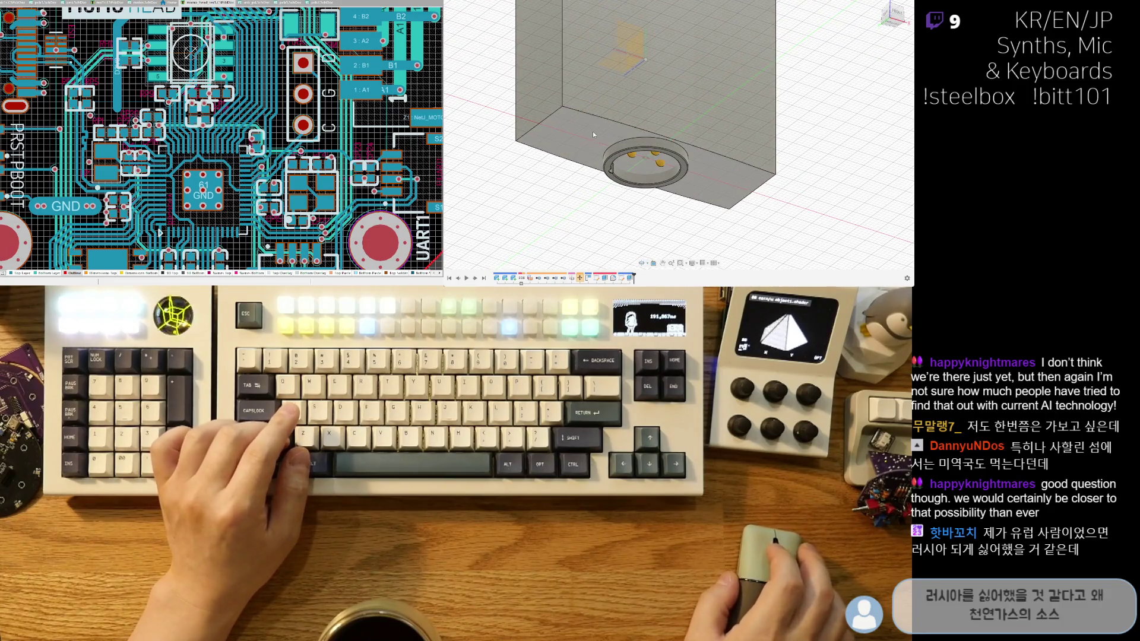
pyautogui.scroll(-5, 593, 130)
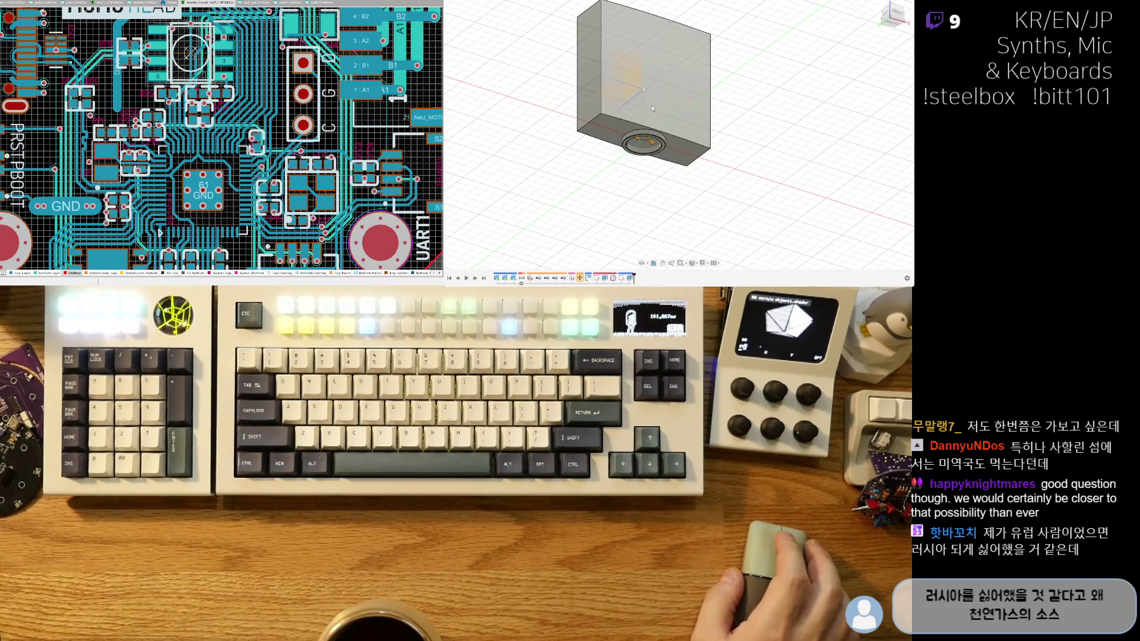
pyautogui.moveTo(660, 100)
pyautogui.keyDown('shift'); pyautogui.mouseDown(button='middle')
pyautogui.moveTo(643, 126)
pyautogui.moveTo(588, 136)
pyautogui.mouseUp(button='middle'); pyautogui.keyUp('shift')
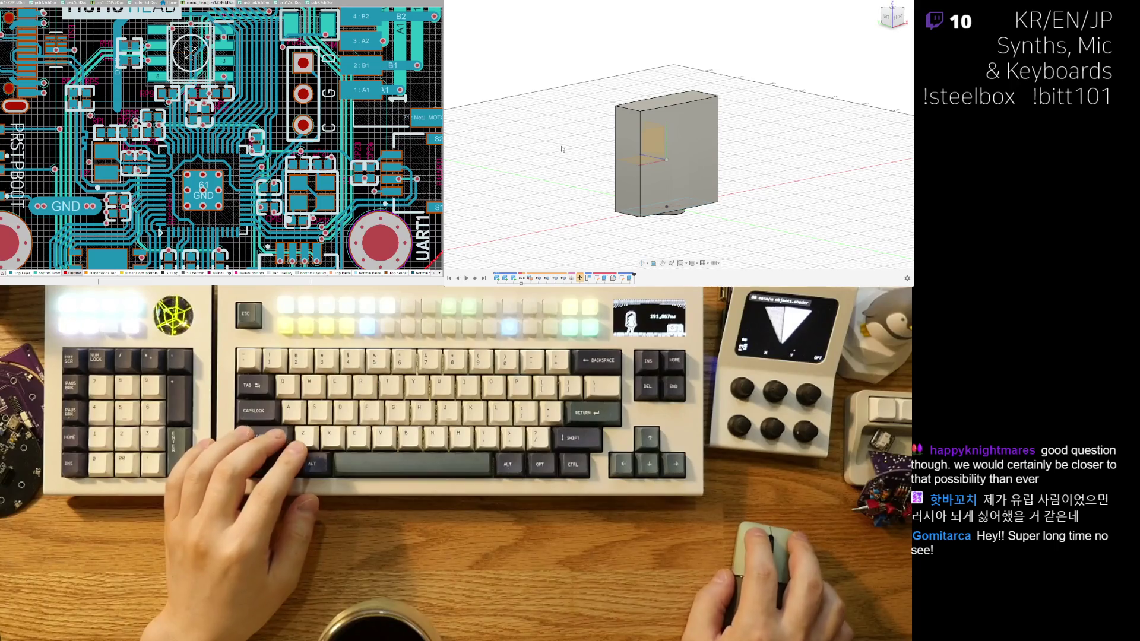
pyautogui.scroll(1, 555, 151)
pyautogui.scroll(2, 549, 149)
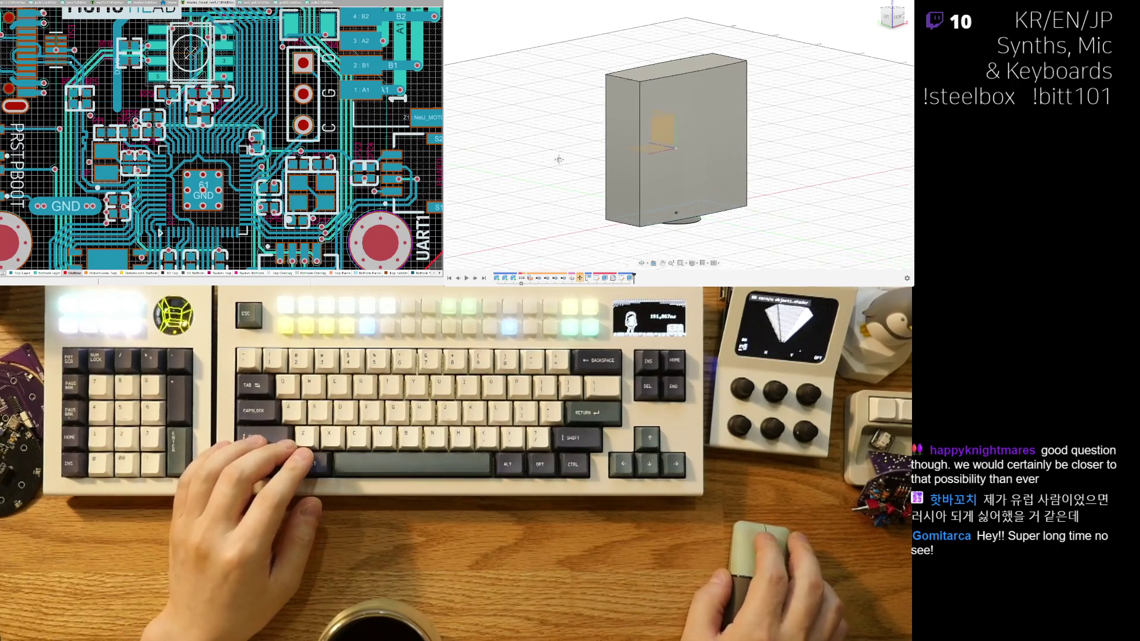
pyautogui.scroll(1, 544, 149)
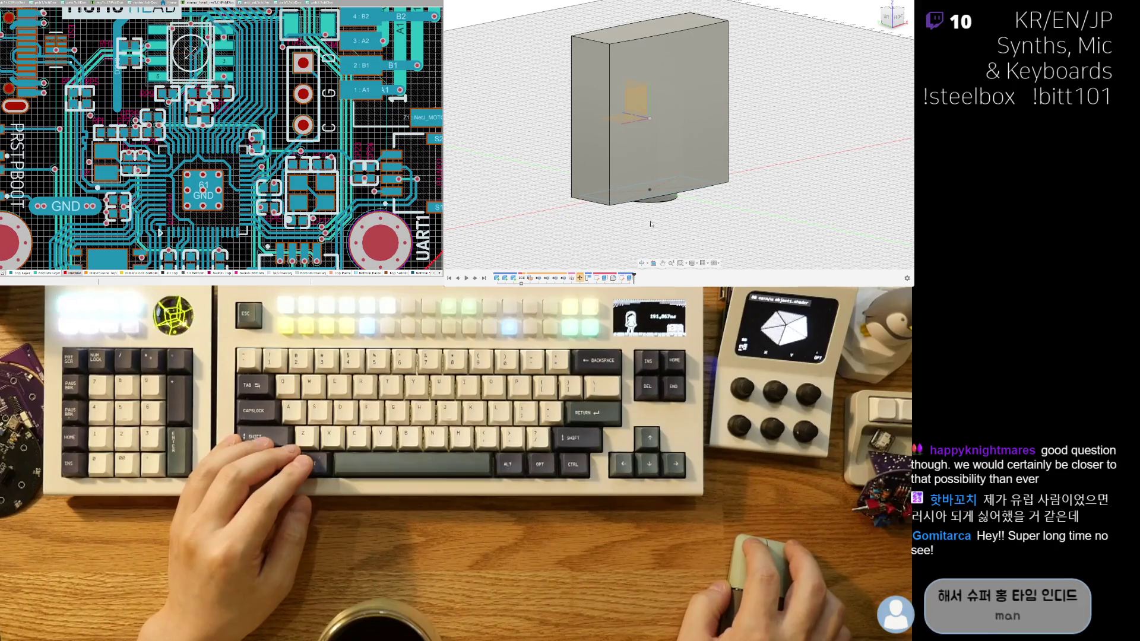
pyautogui.keyDown('shift'); pyautogui.moveTo(635, 238); pyautogui.dragTo(675, 195, button='middle'); pyautogui.keyUp('shift')
# Back out of an operation on the box's bottom face and undo the extrusion.
pyautogui.click(665, 159)
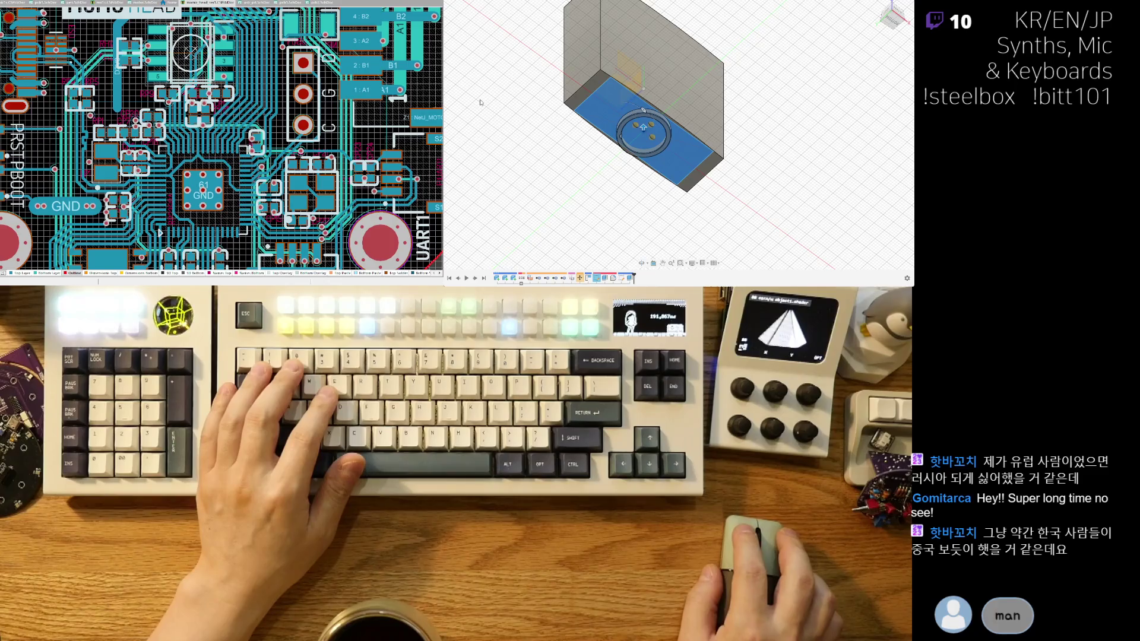
pyautogui.press('q')
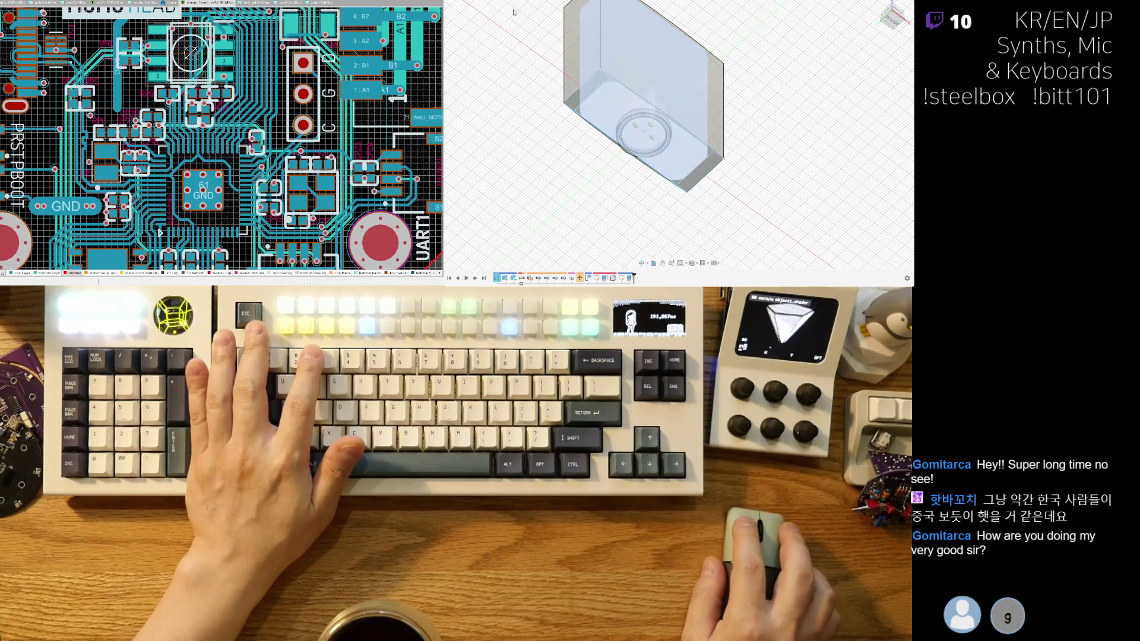
pyautogui.click(697, 97)
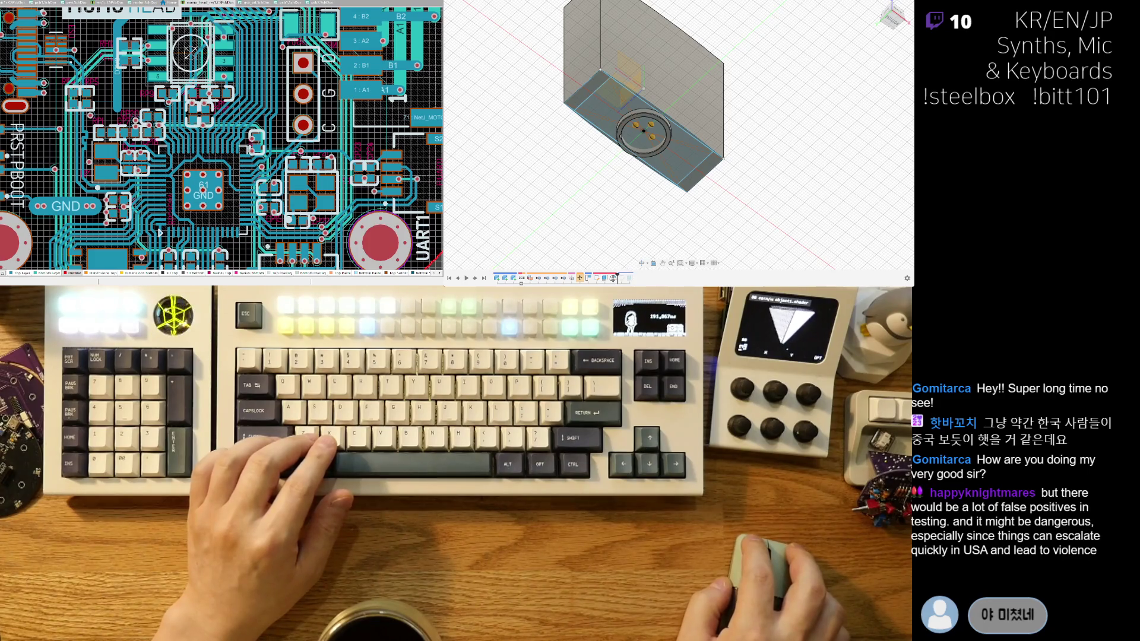
pyautogui.hotkey('ctrl', 'z')
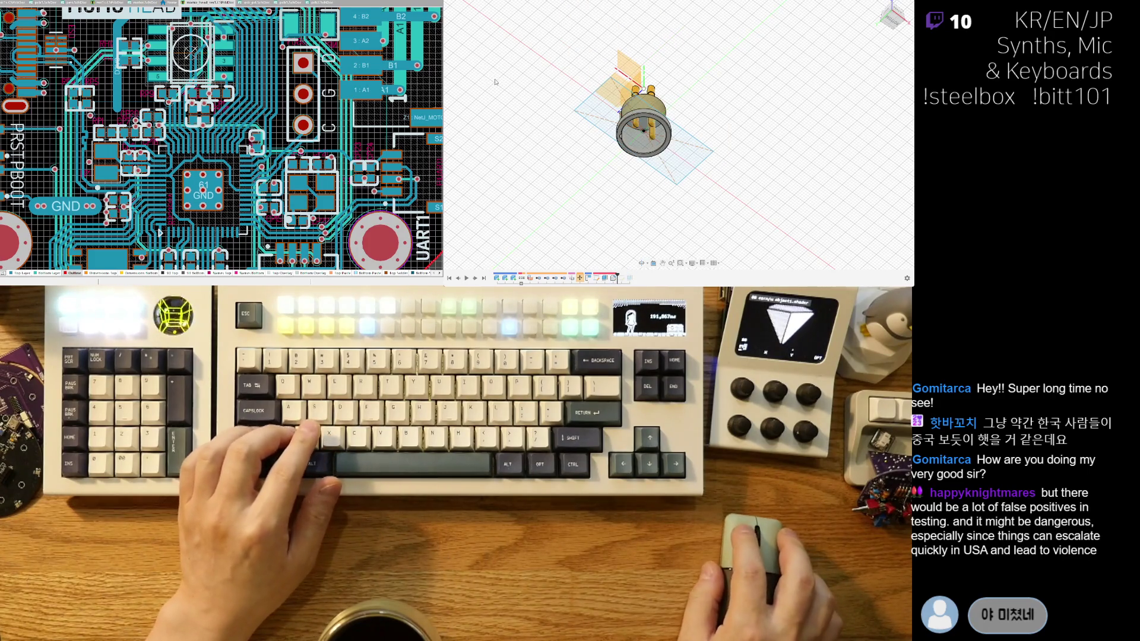
# Undo further features and reopen the rectangle sketch for editing.
pyautogui.hotkey('ctrl', 'z')
pyautogui.hotkey('ctrl', 'z')
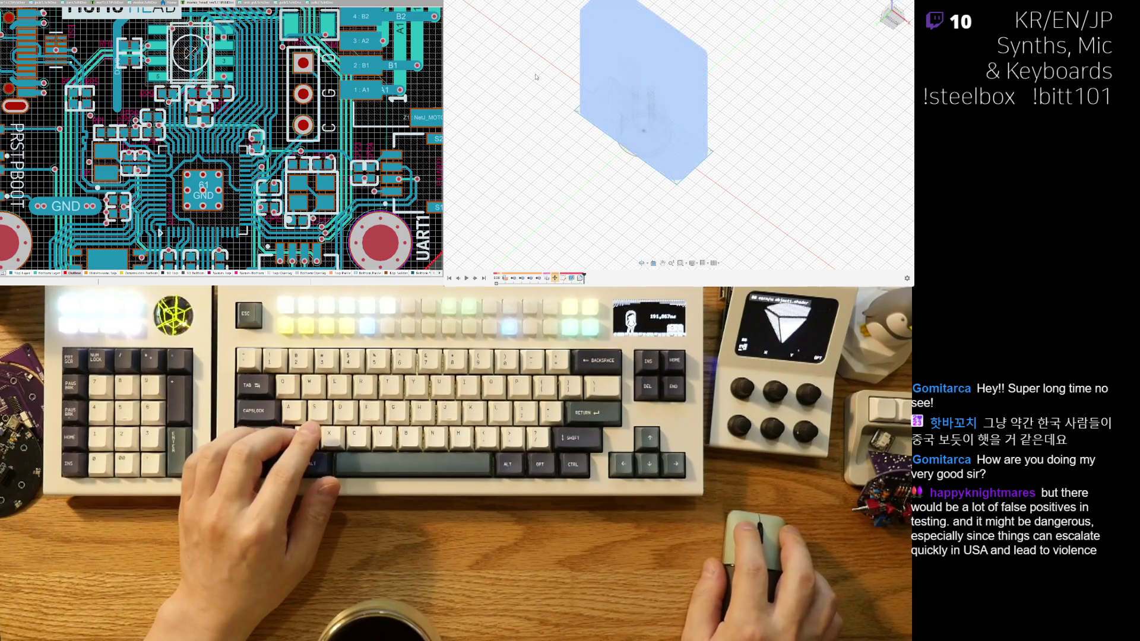
pyautogui.hotkey('ctrl', 'z')
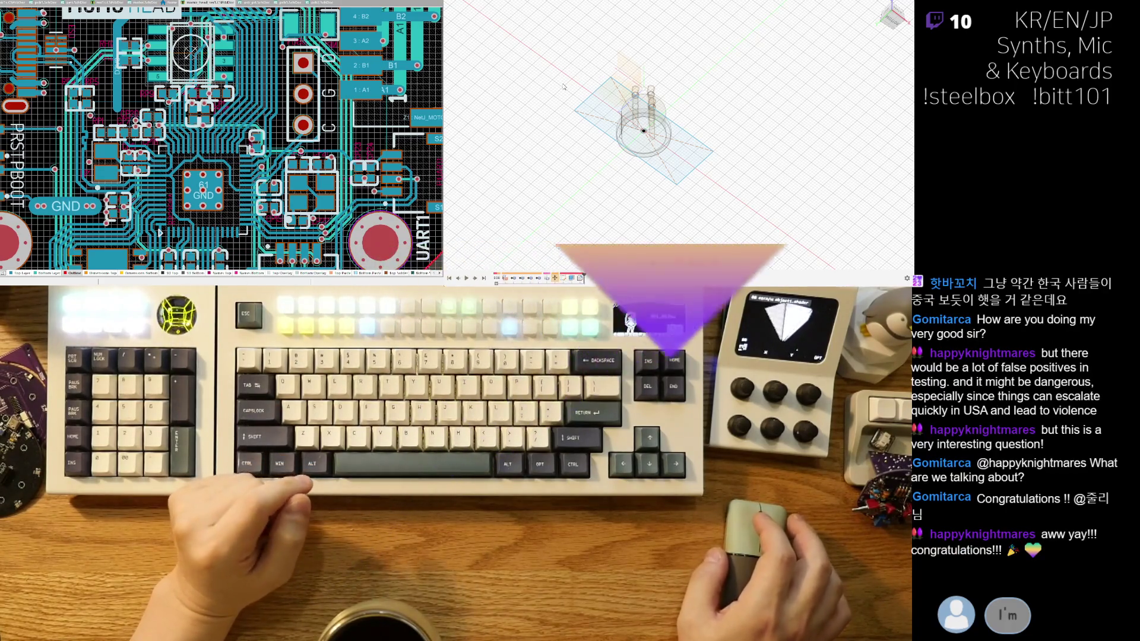
pyautogui.scroll(3, 557, 112)
pyautogui.click(594, 83)
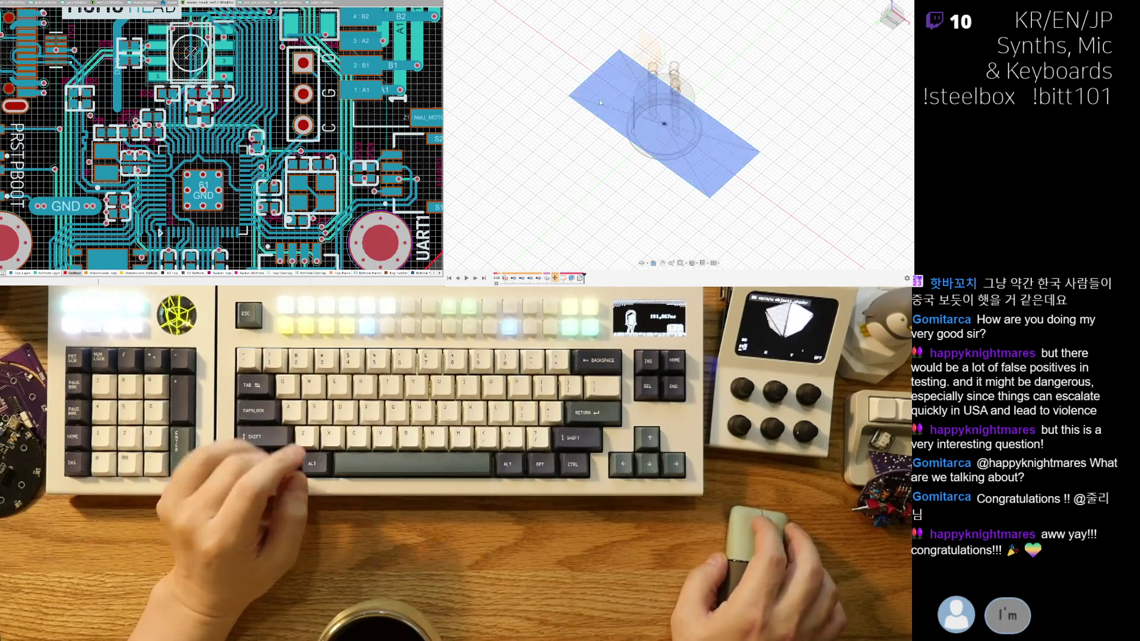
pyautogui.click(632, 190)
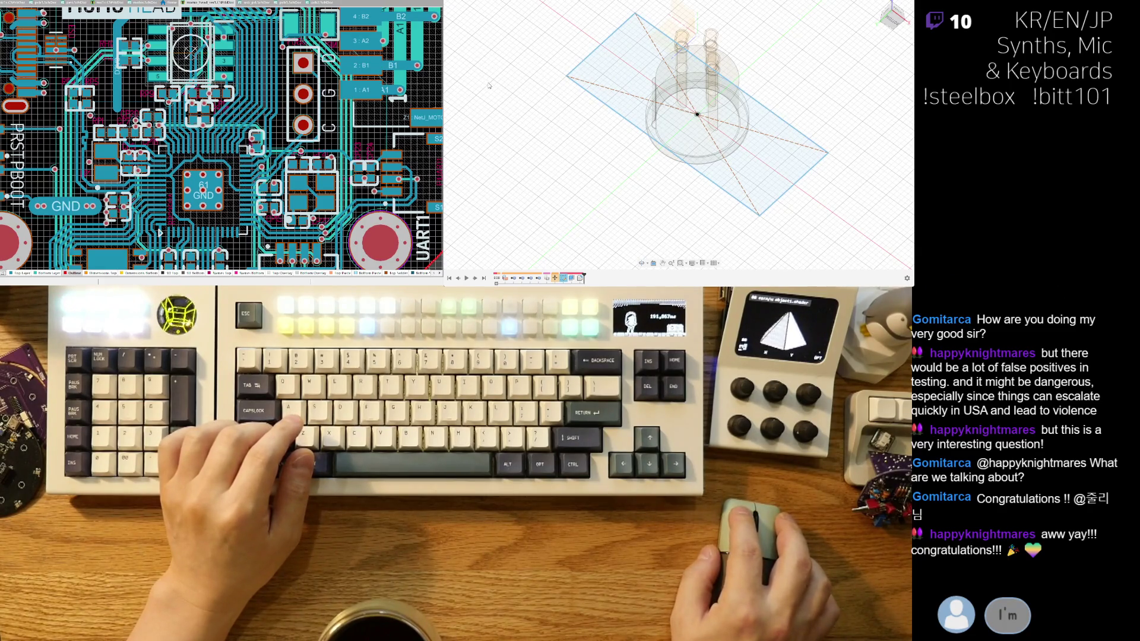
pyautogui.click(593, 83)
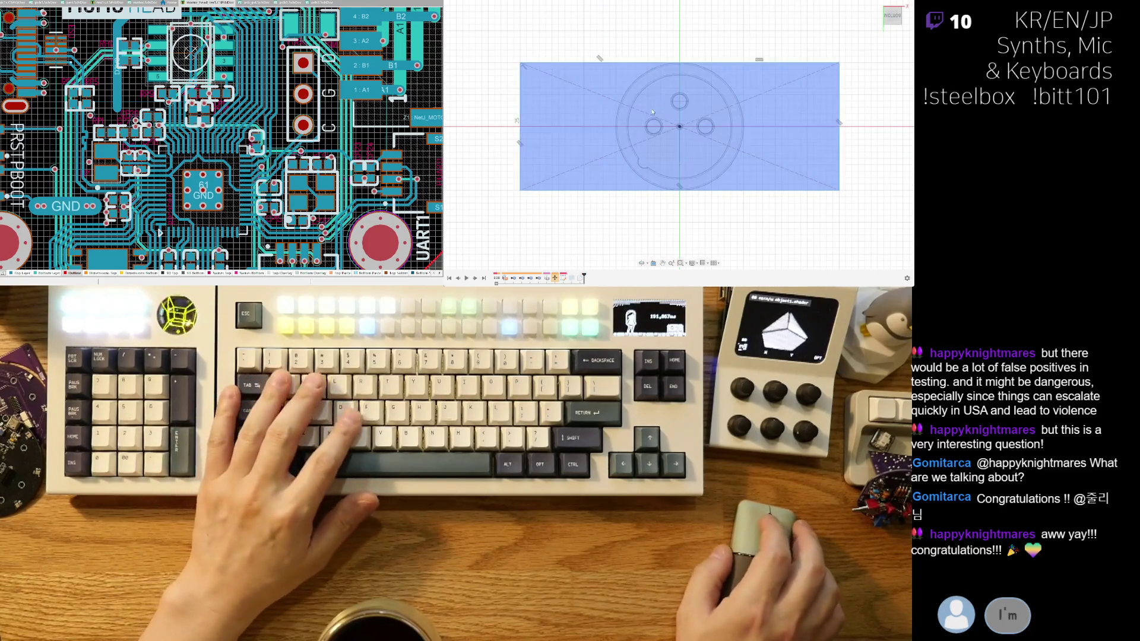
# Draw an arc between the rectangle's top corners, bulging slightly above the edge.
pyautogui.press('l')
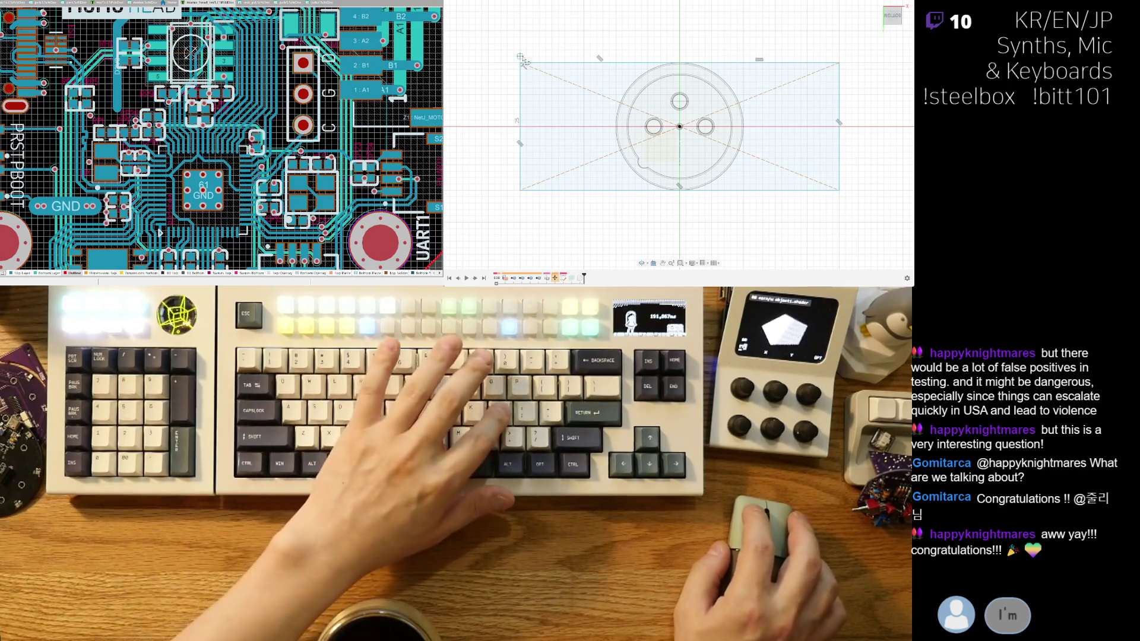
pyautogui.moveTo(521, 64); pyautogui.dragTo(561, 41)
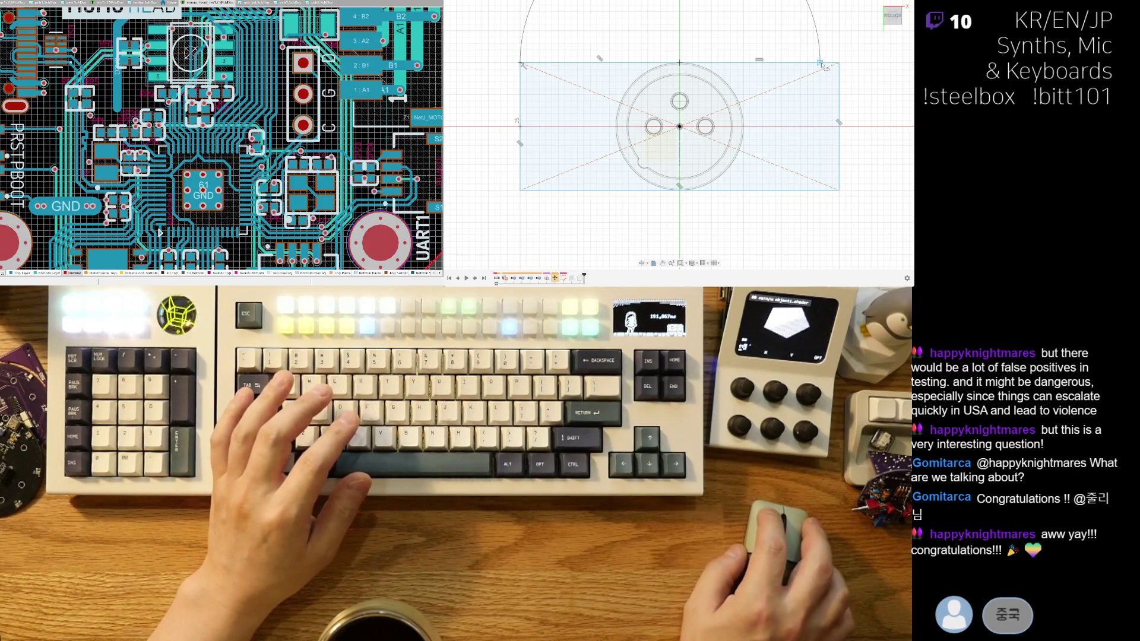
pyautogui.scroll(-2, 802, 53)
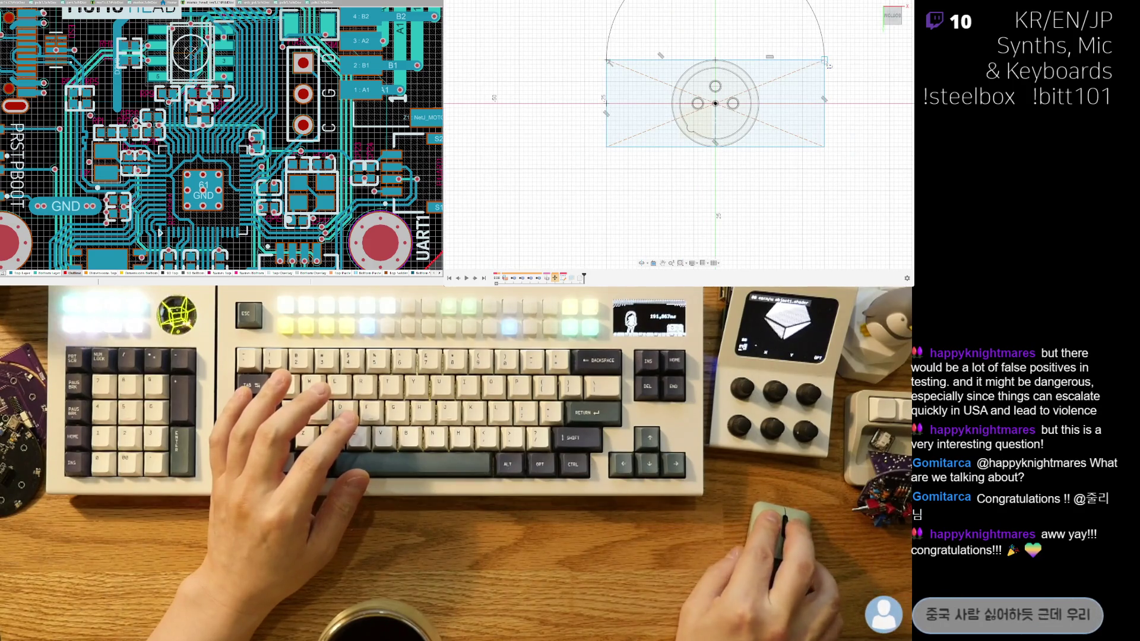
pyautogui.click(824, 64)
pyautogui.moveTo(699, 64); pyautogui.dragTo(649, 108, button='middle')
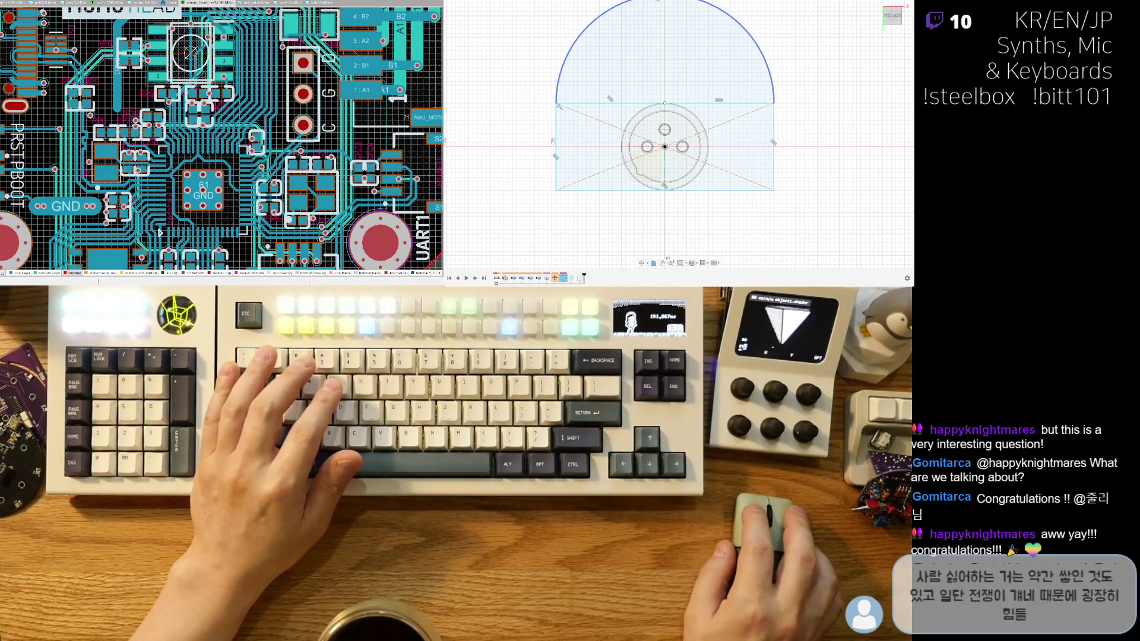
pyautogui.moveTo(656, 78); pyautogui.dragTo(662, 49)
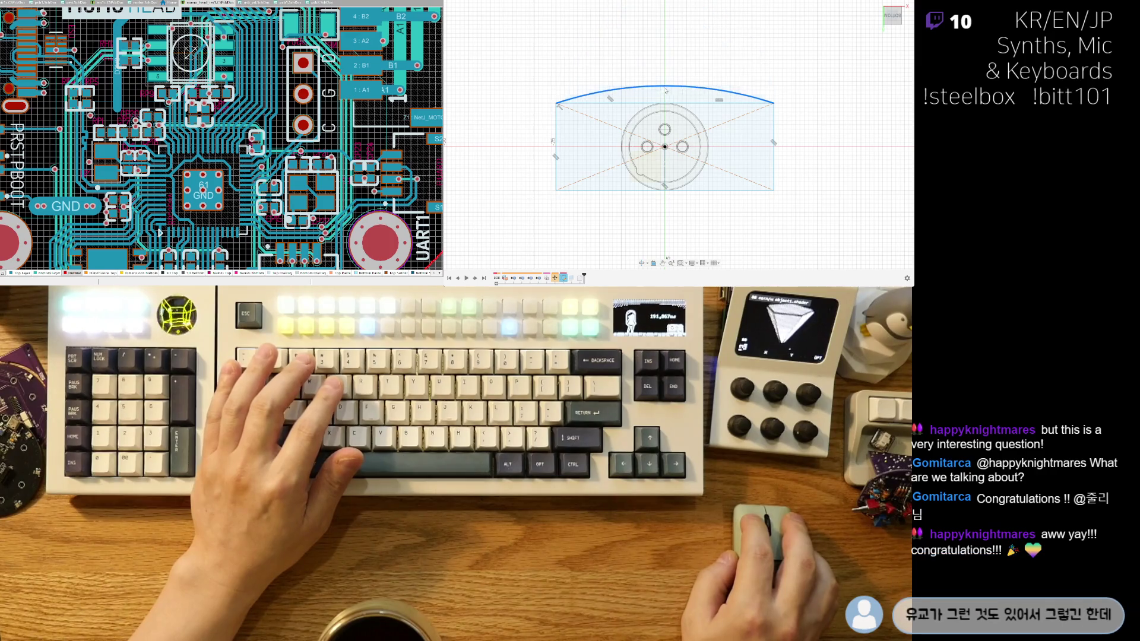
# Dimension the top arc's height above the rectangle's top edge at 1 mm.
pyautogui.scroll(5, 660, 96)
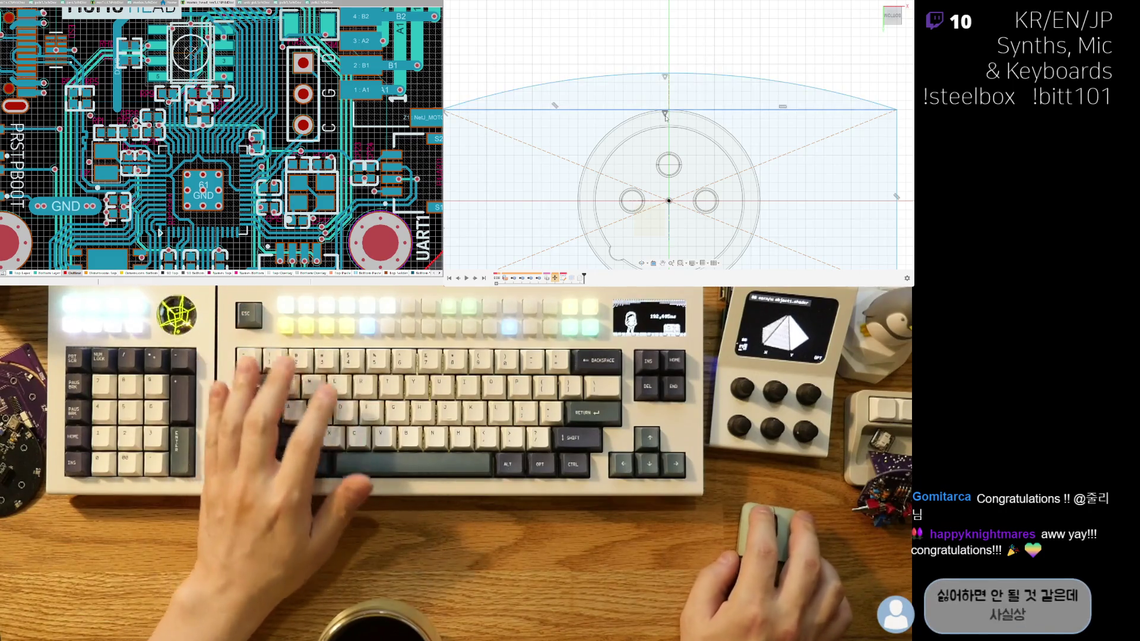
pyautogui.click(699, 90)
pyautogui.press('d')
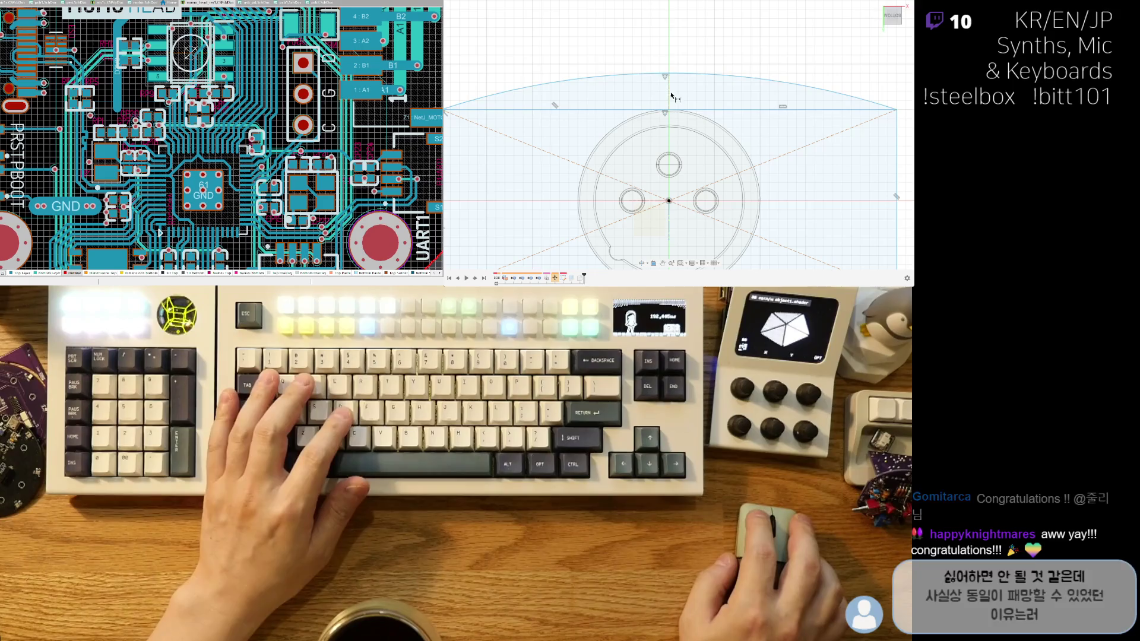
pyautogui.click(771, 60)
pyautogui.write('1')
pyautogui.press('Return')
# Reframe the sketch, then briefly select and clear the rectangle profile.
pyautogui.scroll(-3, 684, 152)
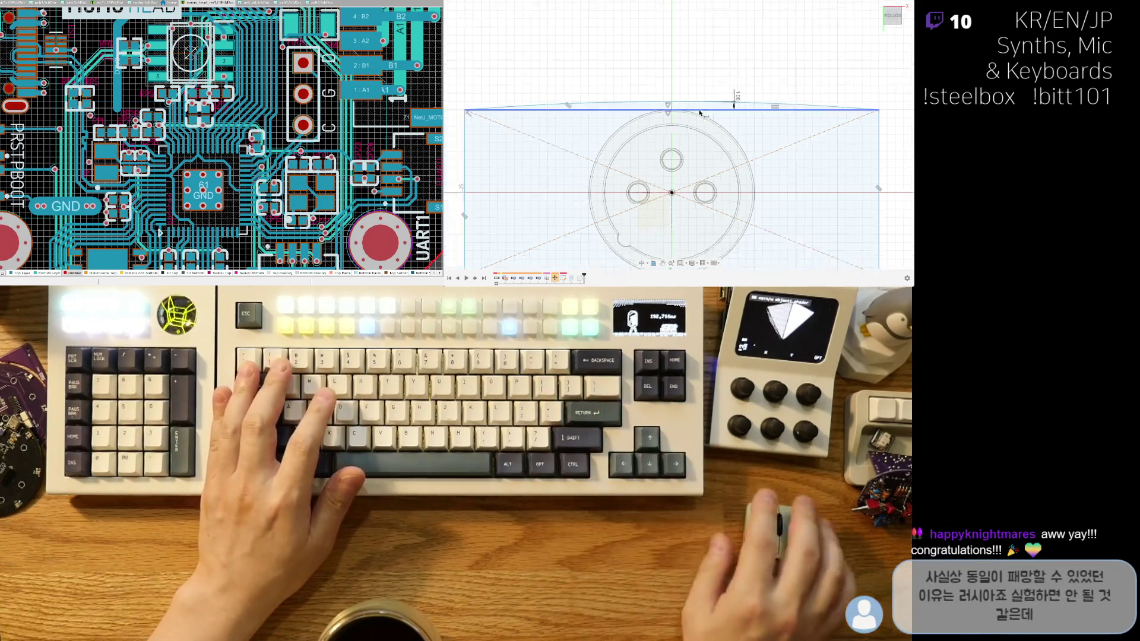
pyautogui.moveTo(683, 152); pyautogui.dragTo(684, 113, button='middle')
pyautogui.scroll(3, 690, 83)
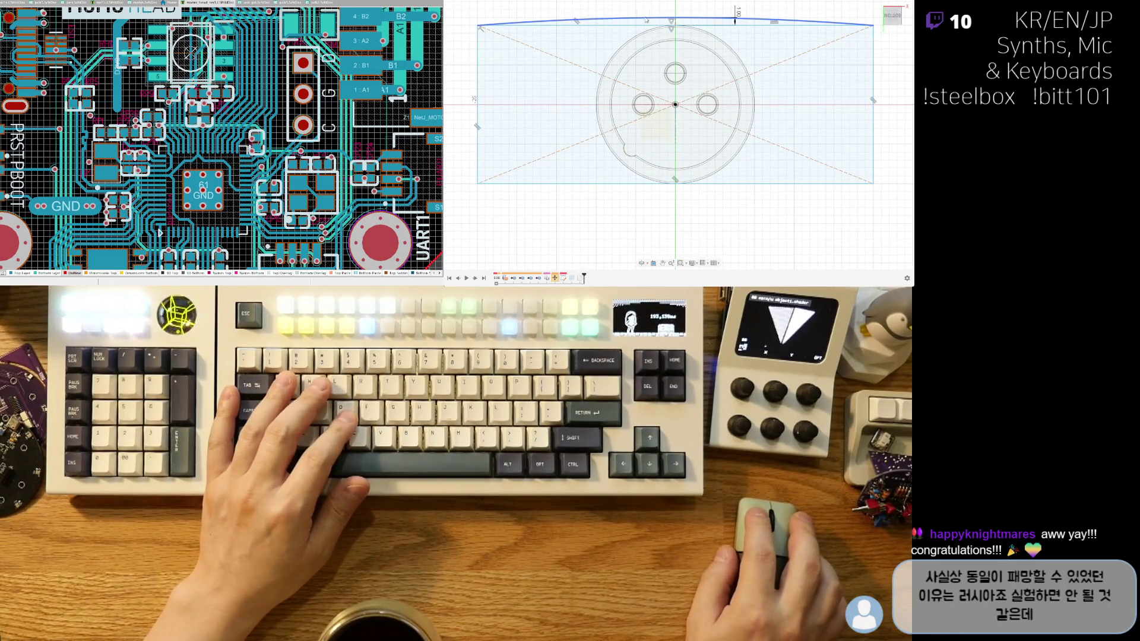
pyautogui.scroll(-2, 595, 121)
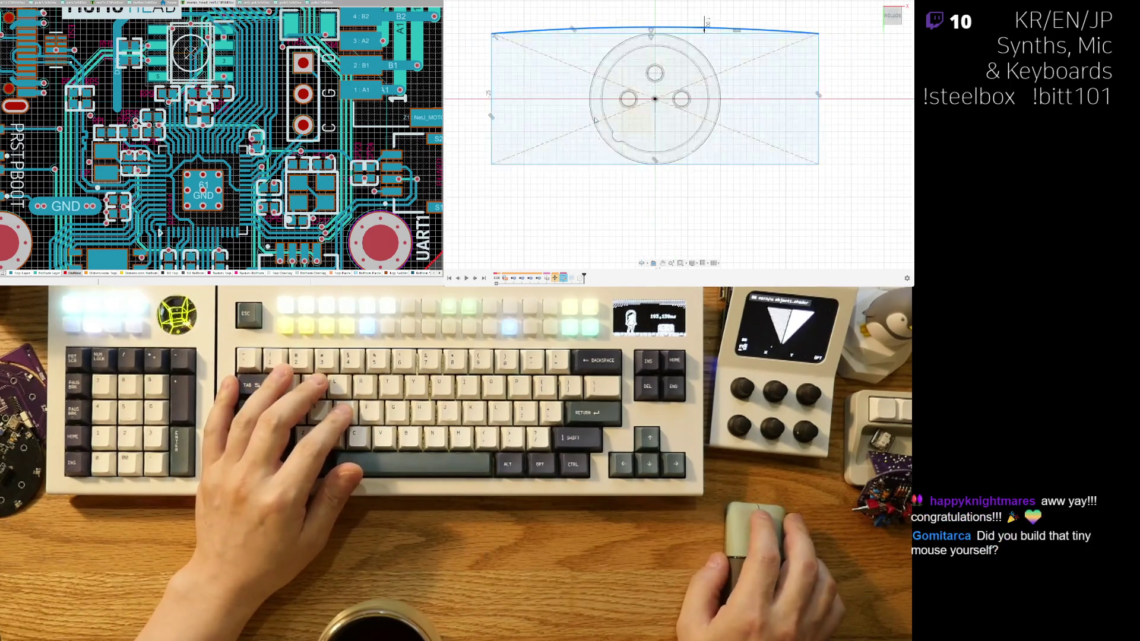
pyautogui.moveTo(589, 189); pyautogui.dragTo(575, 212, button='middle')
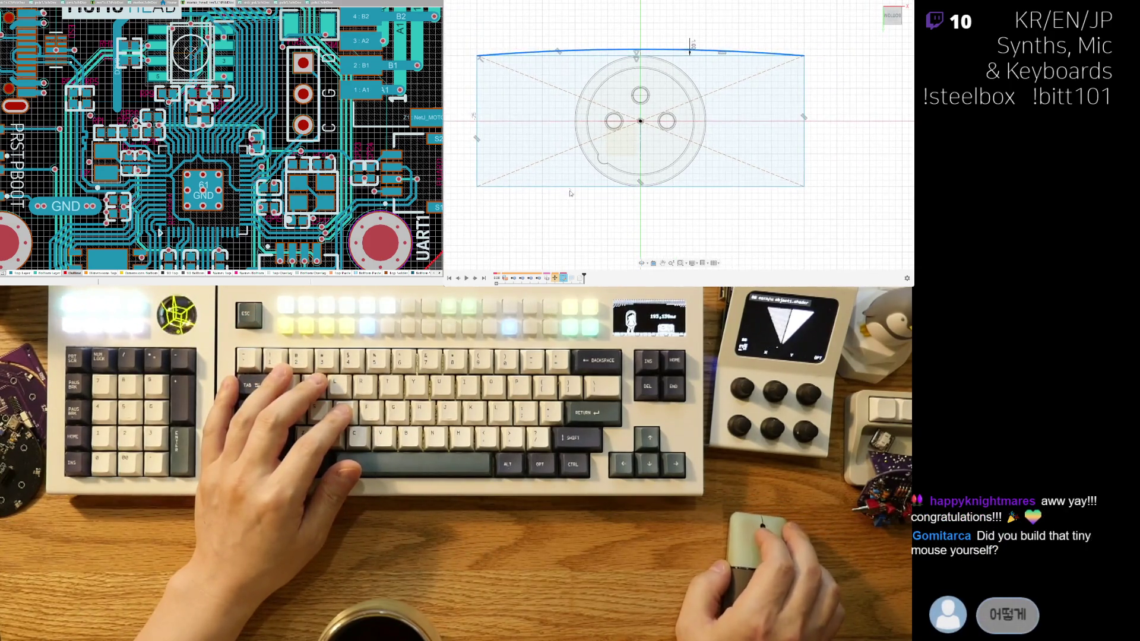
pyautogui.click(551, 177)
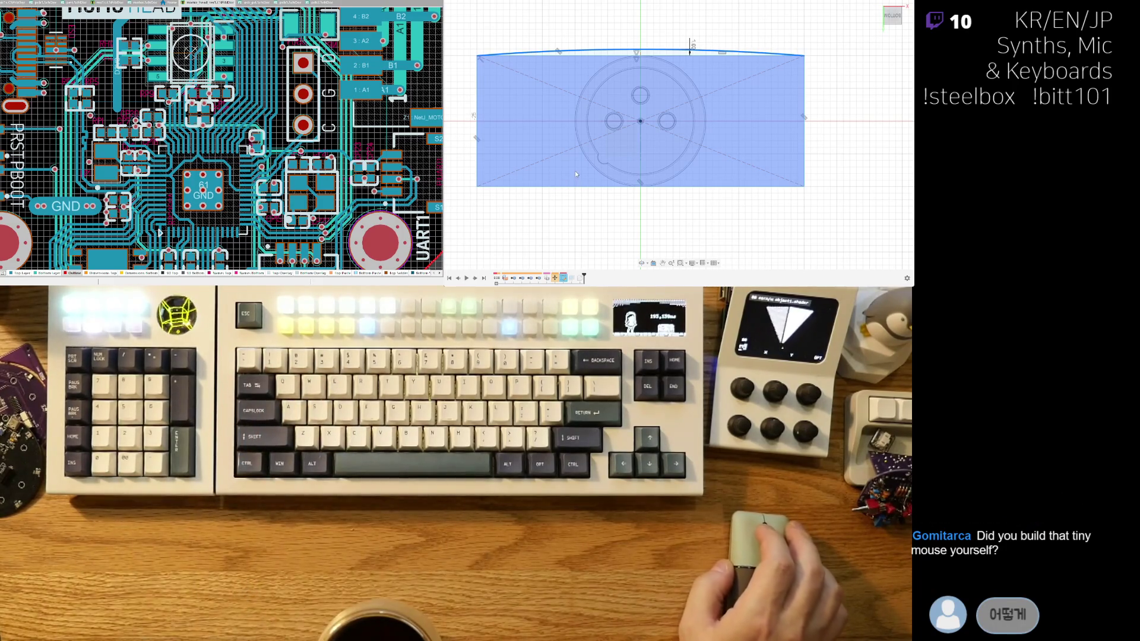
pyautogui.click(575, 170)
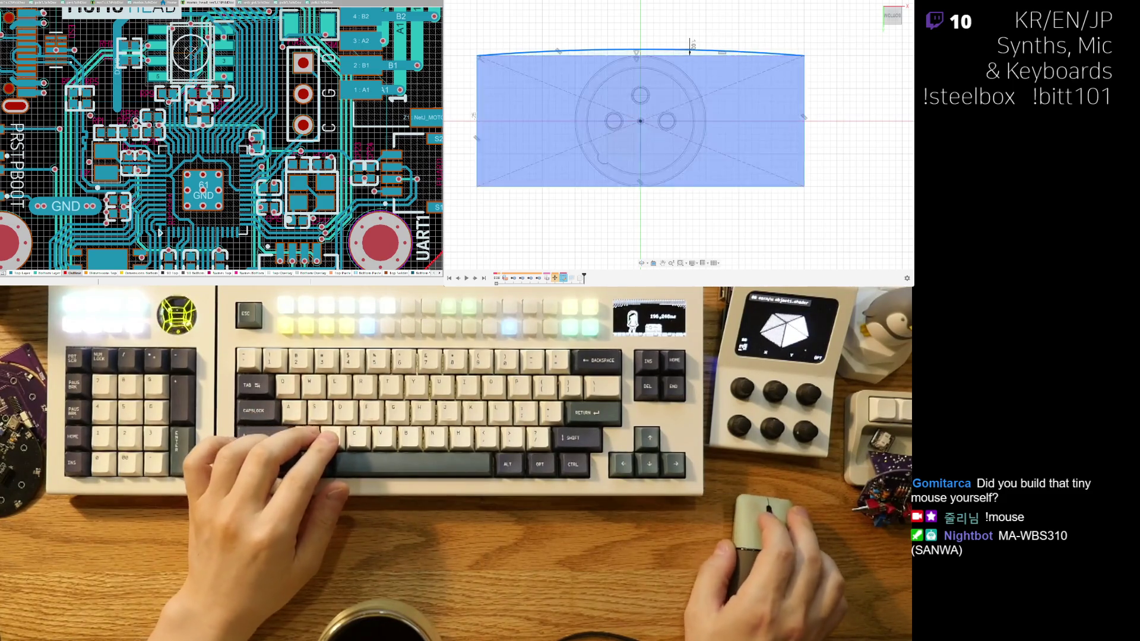
pyautogui.moveTo(640, 121); pyautogui.dragTo(647, 117, button='middle')
pyautogui.moveTo(681, 24); pyautogui.dragTo(672, 70, button='middle')
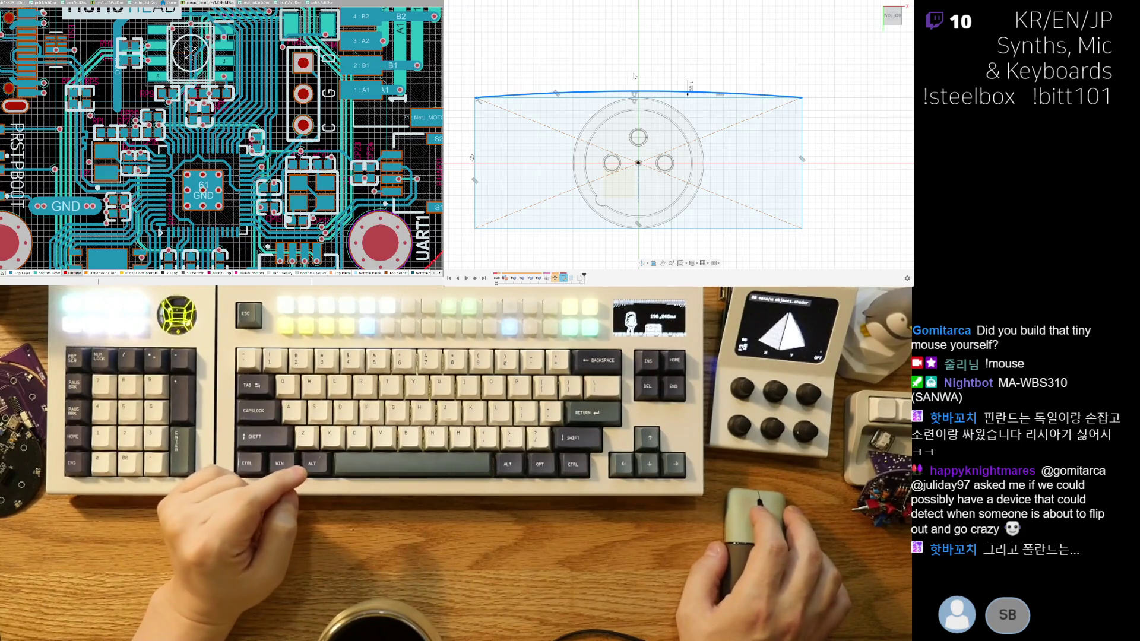
pyautogui.moveTo(611, 74); pyautogui.dragTo(620, 65, button='middle')
pyautogui.click(636, 156)
pyautogui.click(636, 156)
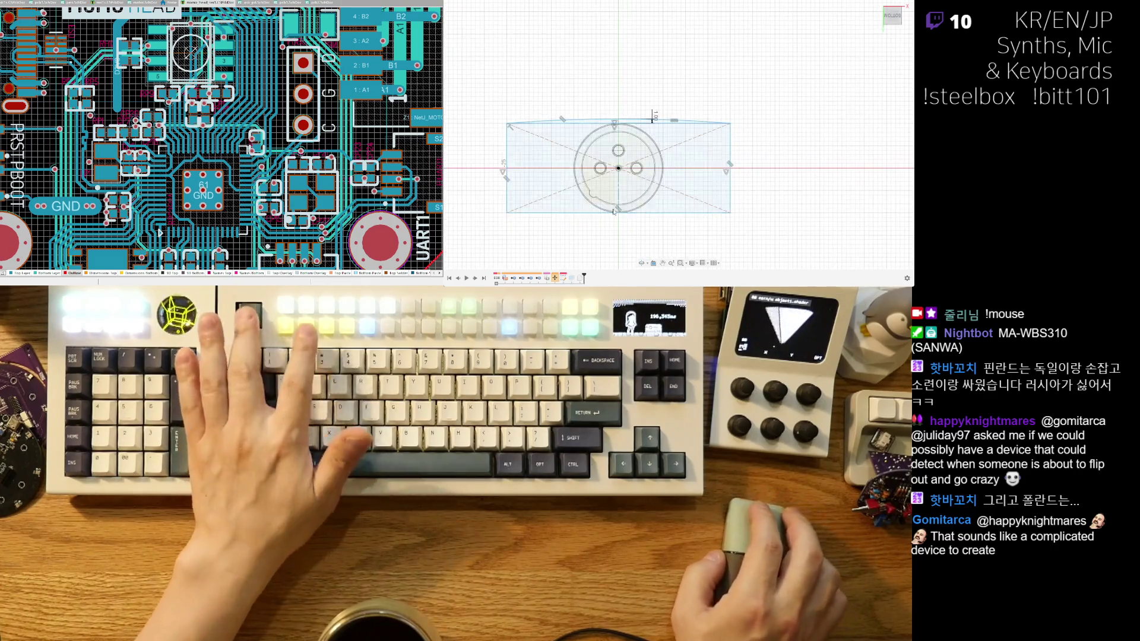
# Dimension the rectangle's width at 60 mm, then undo it.
pyautogui.scroll(-2, 553, 197)
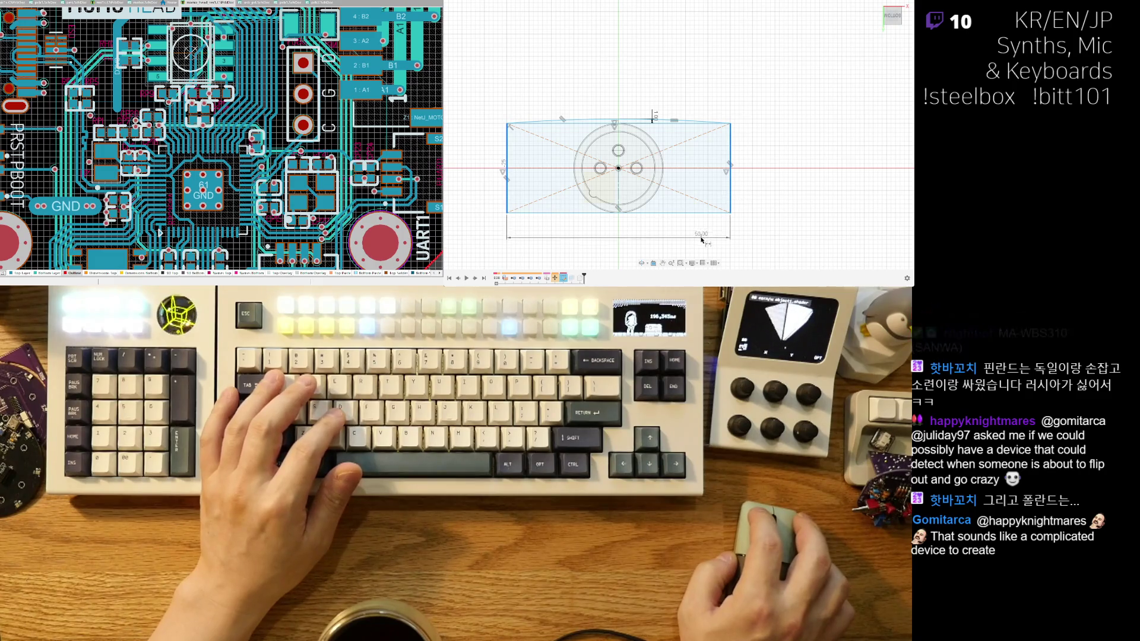
pyautogui.click(789, 224)
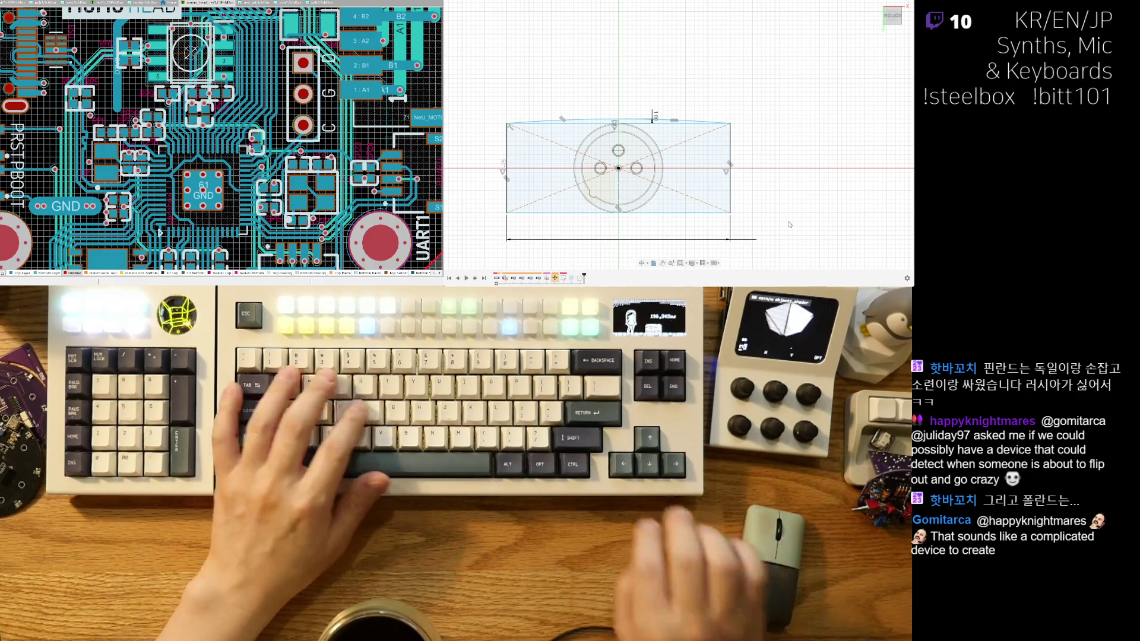
pyautogui.write('60')
pyautogui.press('Return')
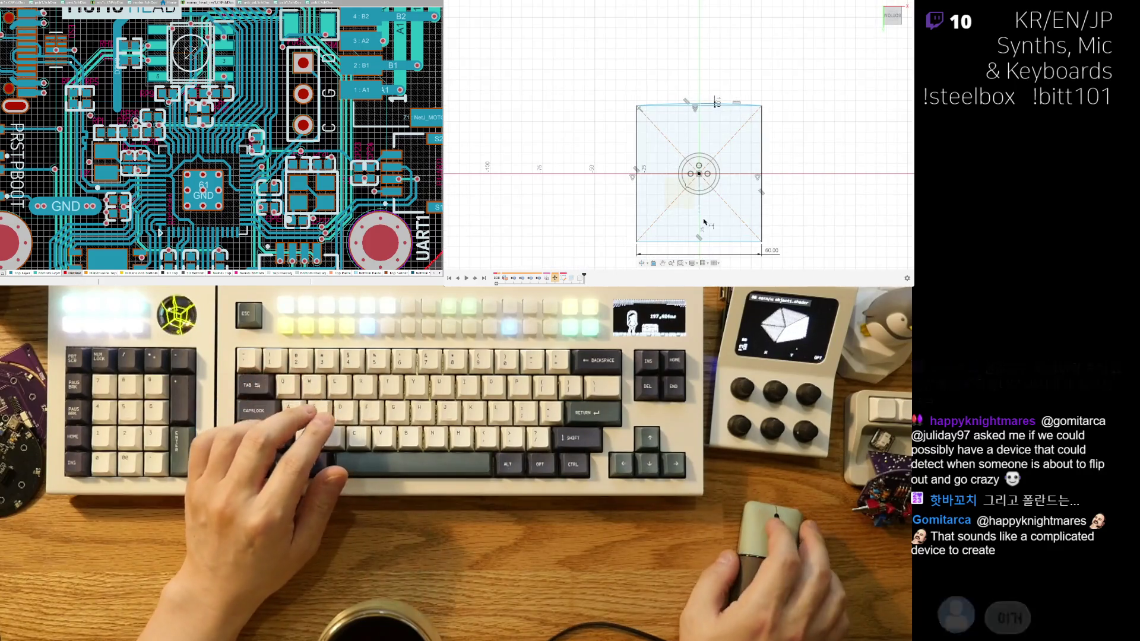
pyautogui.scroll(1, 771, 178)
pyautogui.scroll(1, 771, 148)
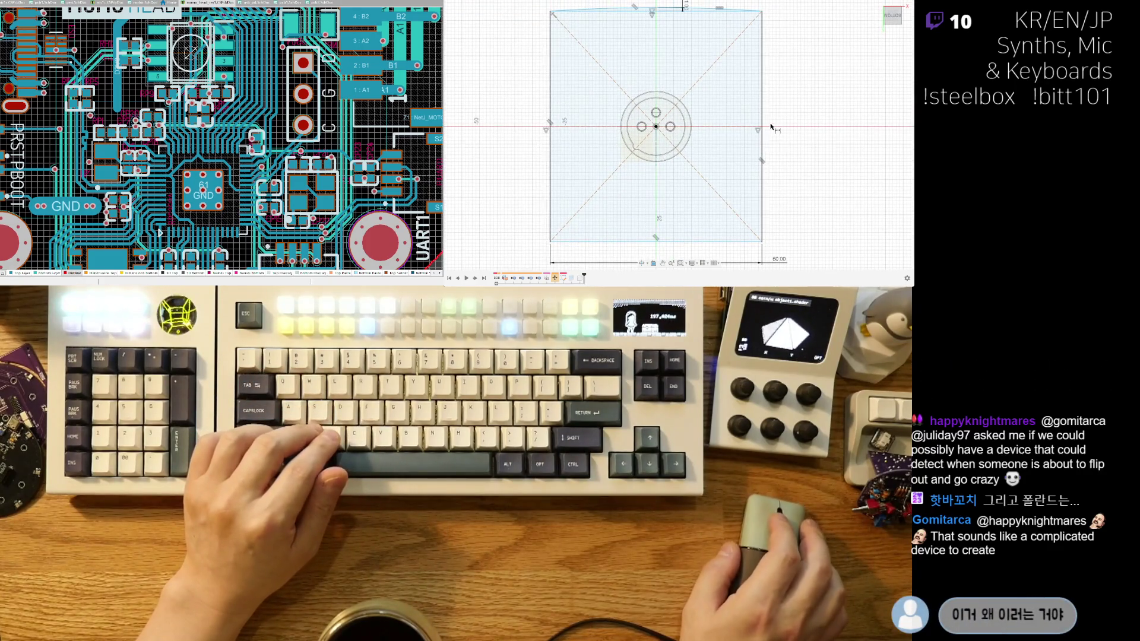
pyautogui.hotkey('ctrl', 'z')
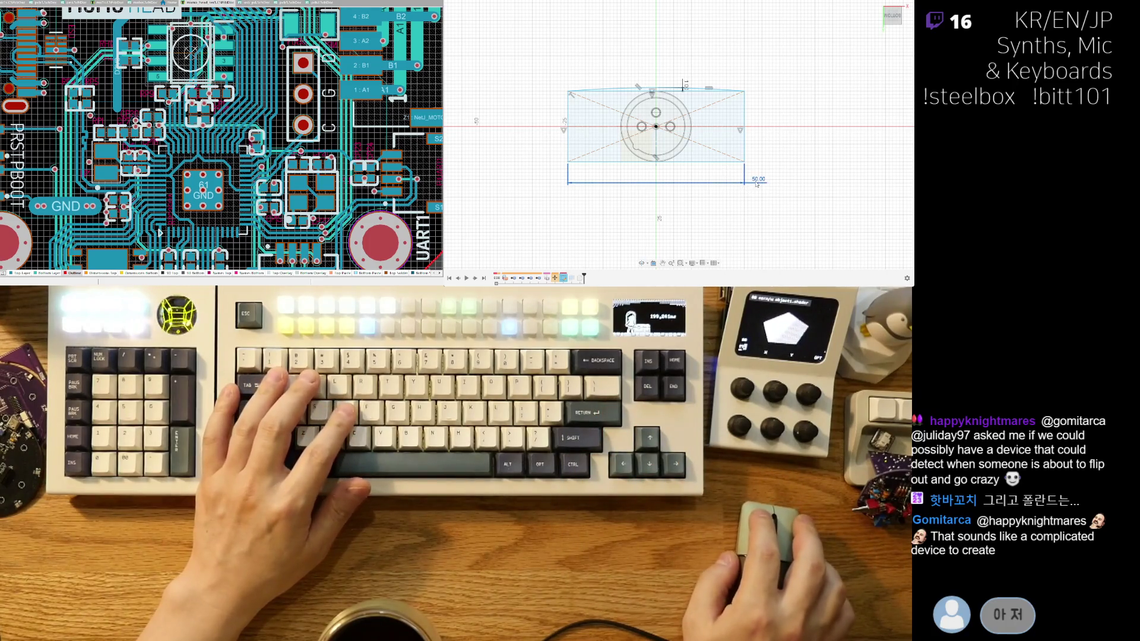
# Set the width to 80 mm, undo it, then redo to keep 80 mm.
pyautogui.write('80')
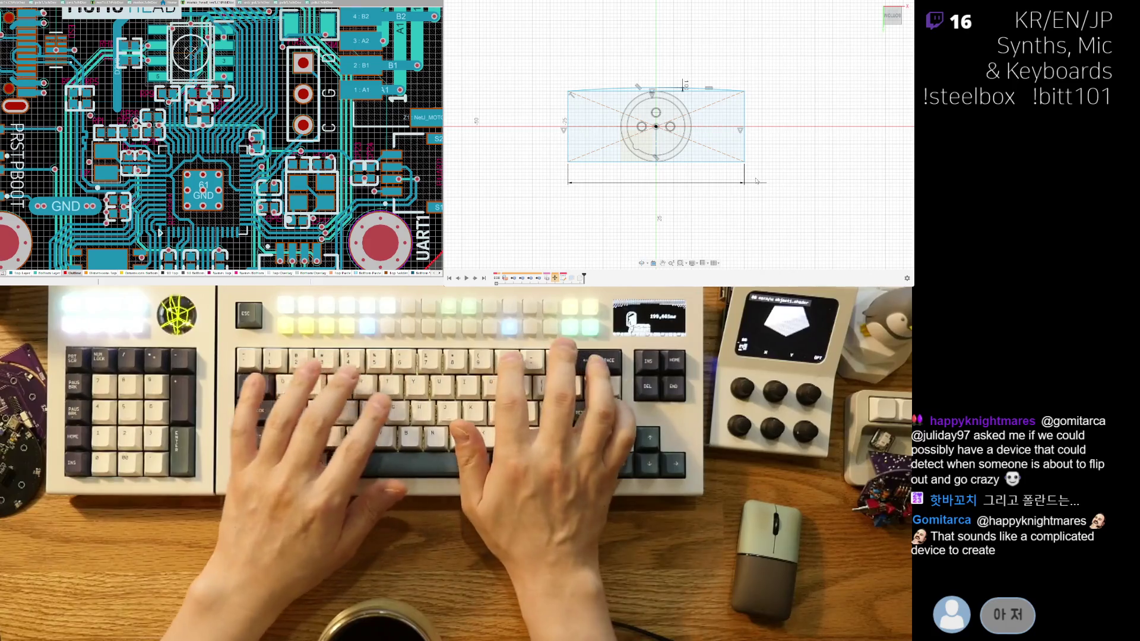
pyautogui.press('Return')
pyautogui.hotkey('ctrl', 'z')
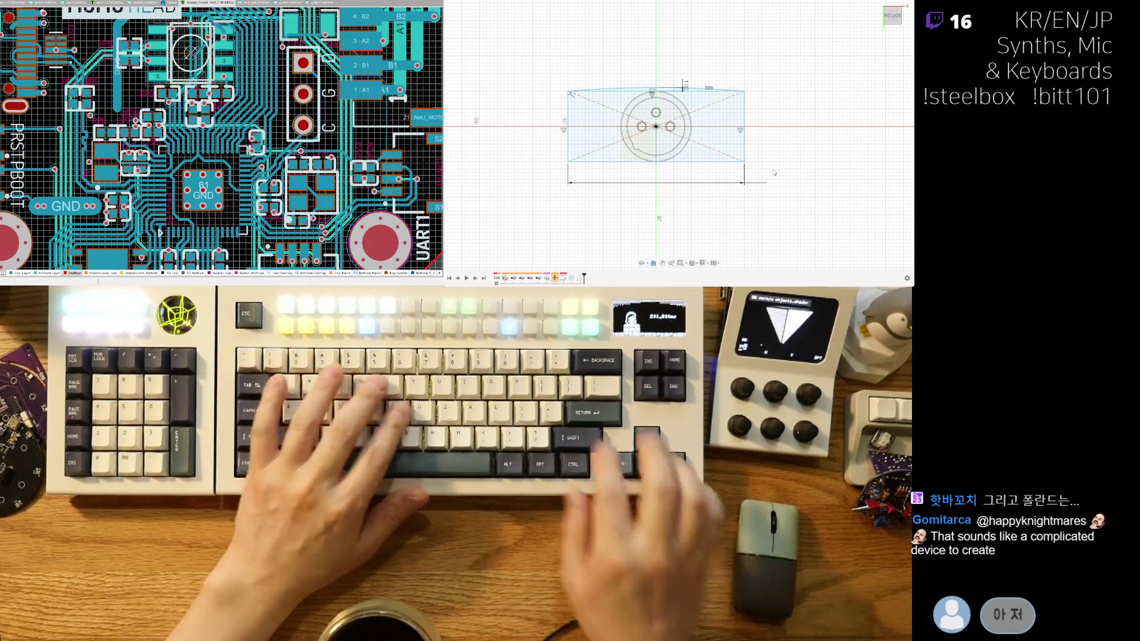
pyautogui.hotkey('ctrl', 'y')
pyautogui.scroll(-1, 771, 172)
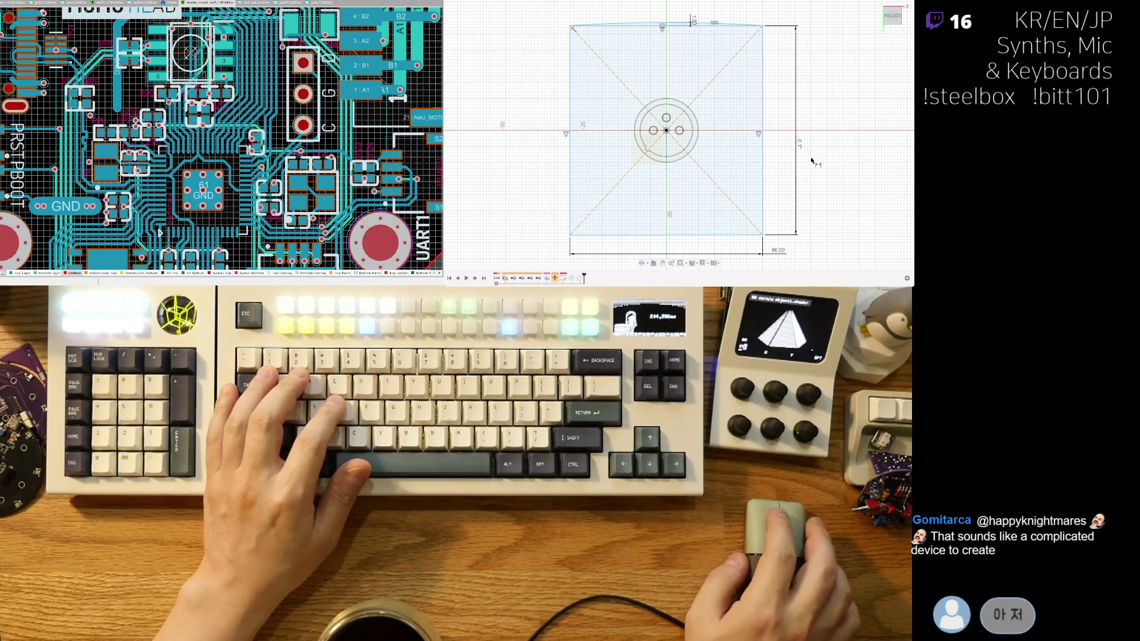
# Window-select the 80 mm square with its top arc, delete both, and frame the connector circle.
pyautogui.scroll(2, 725, 34)
pyautogui.scroll(1, 701, 31)
pyautogui.scroll(2, 673, 28)
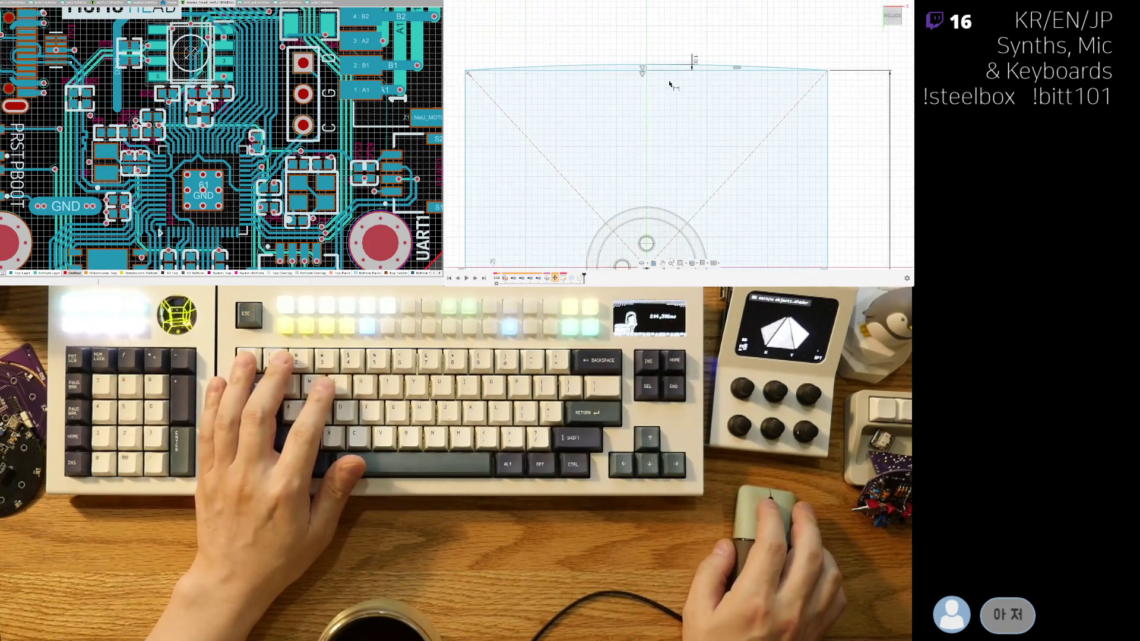
pyautogui.scroll(1, 669, 83)
pyautogui.scroll(-3, 664, 95)
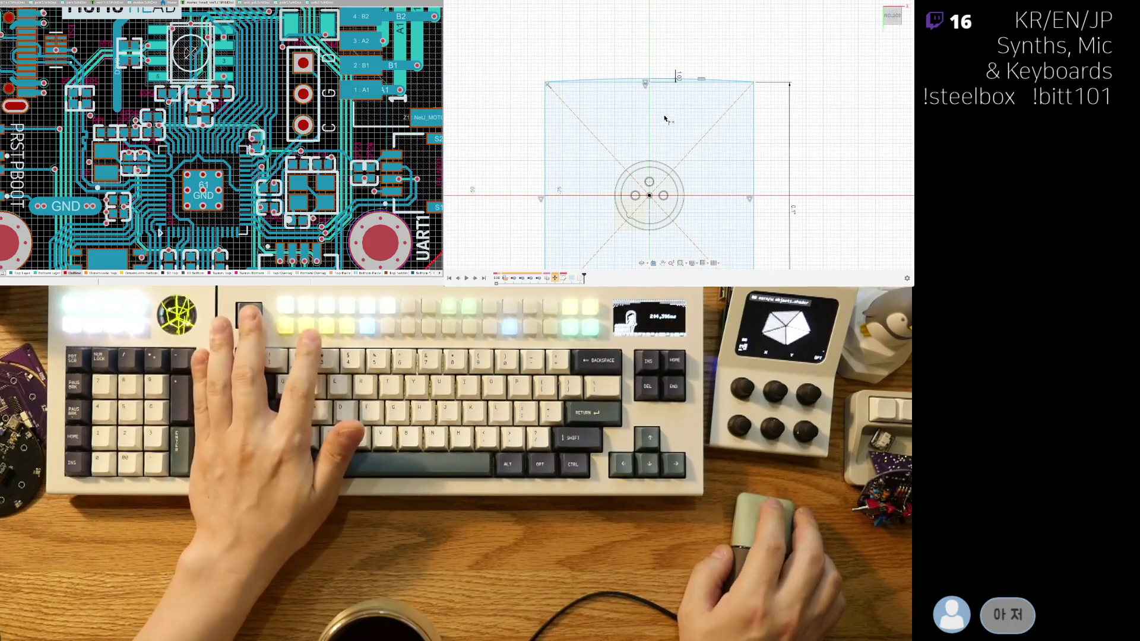
pyautogui.scroll(1, 587, 112)
pyautogui.scroll(1, 613, 112)
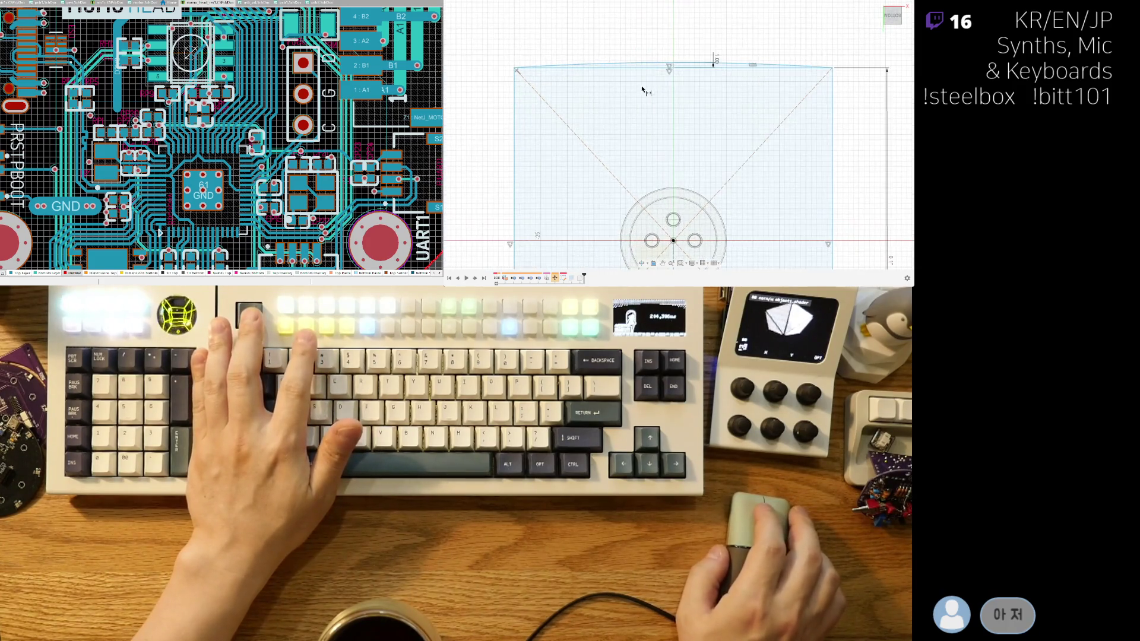
pyautogui.scroll(1, 644, 89)
pyautogui.scroll(1, 656, 76)
pyautogui.scroll(-5, 660, 77)
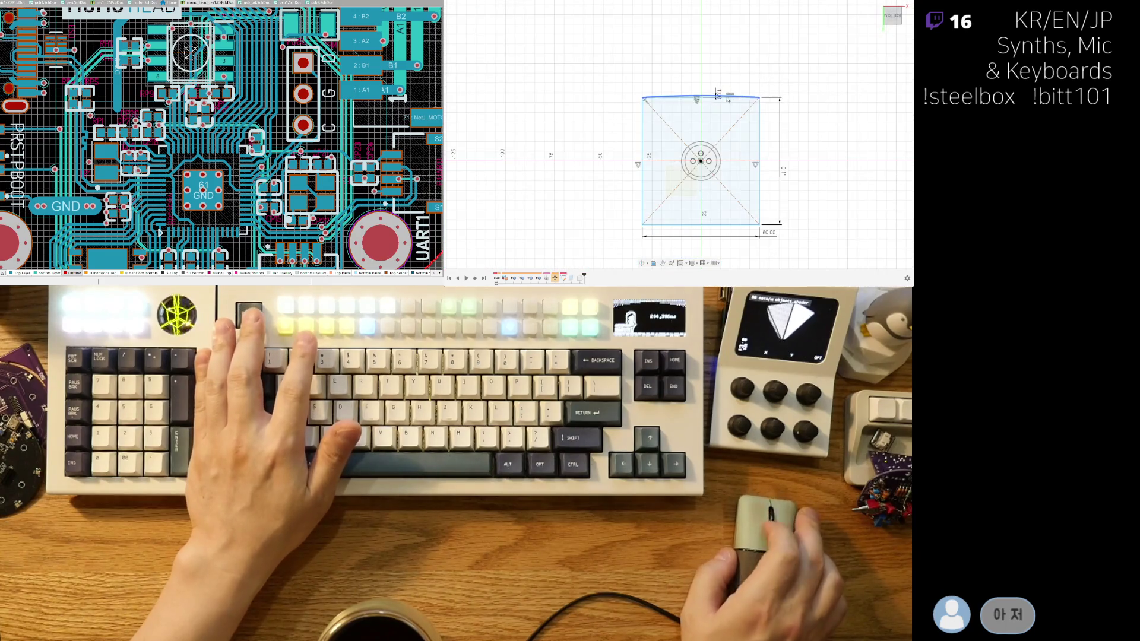
pyautogui.moveTo(601, 255); pyautogui.dragTo(714, 208)
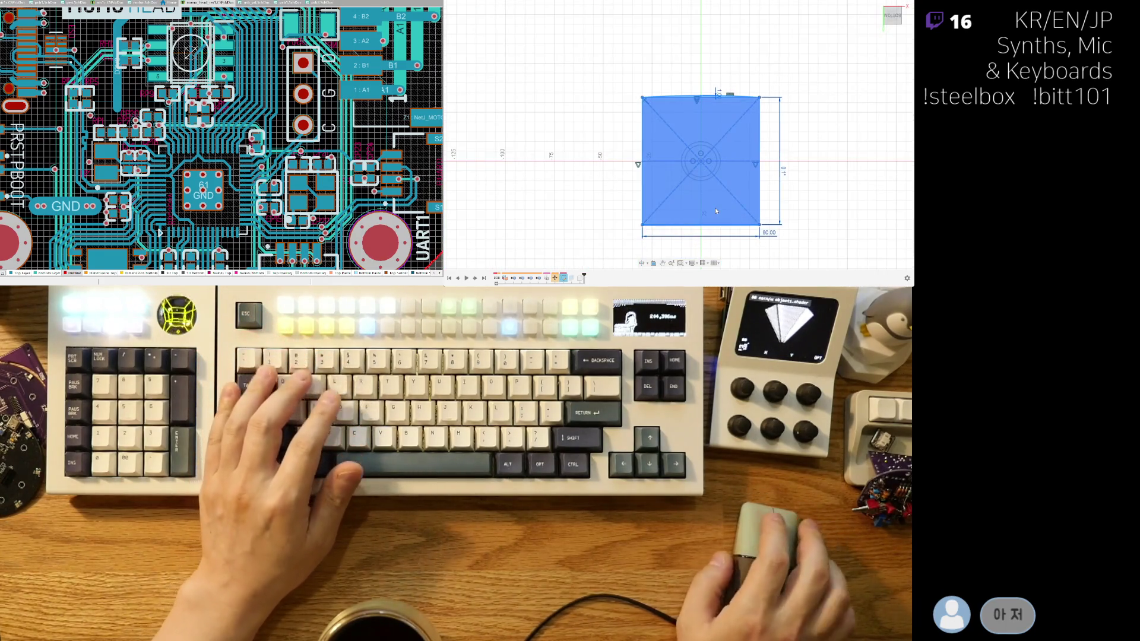
pyautogui.press('Delete')
pyautogui.scroll(2, 710, 183)
pyautogui.moveTo(711, 183); pyautogui.dragTo(658, 167, button='middle')
# Draw a centre rectangle at the origin, entering 70 by 22 as its size.
pyautogui.scroll(2, 618, 161)
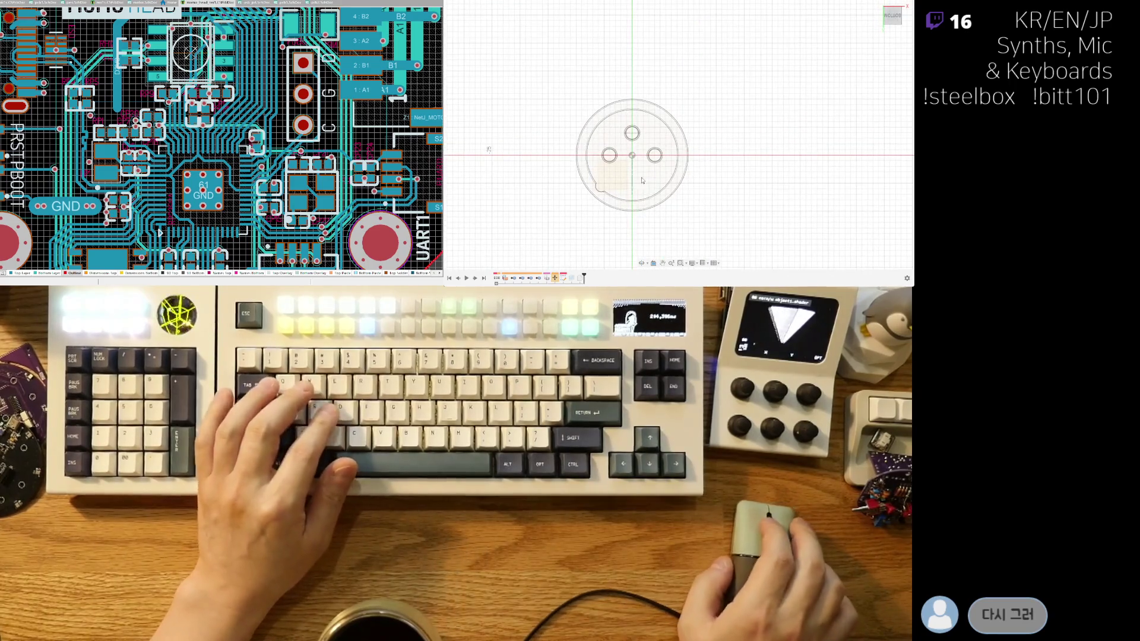
pyautogui.moveTo(661, 183); pyautogui.dragTo(564, 122)
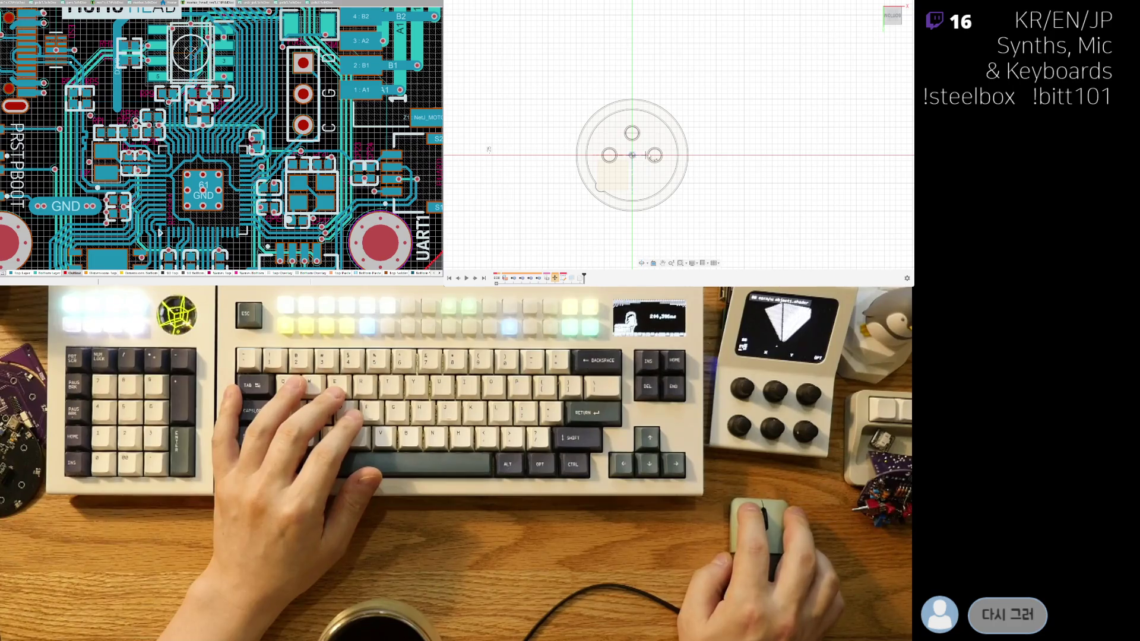
pyautogui.moveTo(521, 56); pyautogui.dragTo(752, 224)
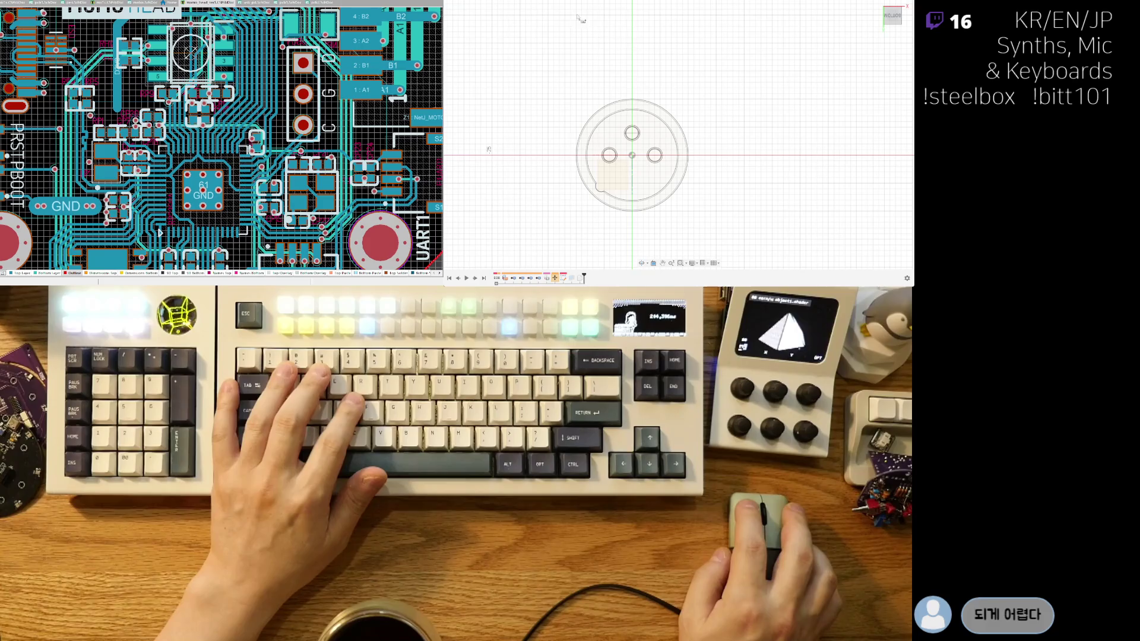
pyautogui.press('r')
pyautogui.click(631, 155)
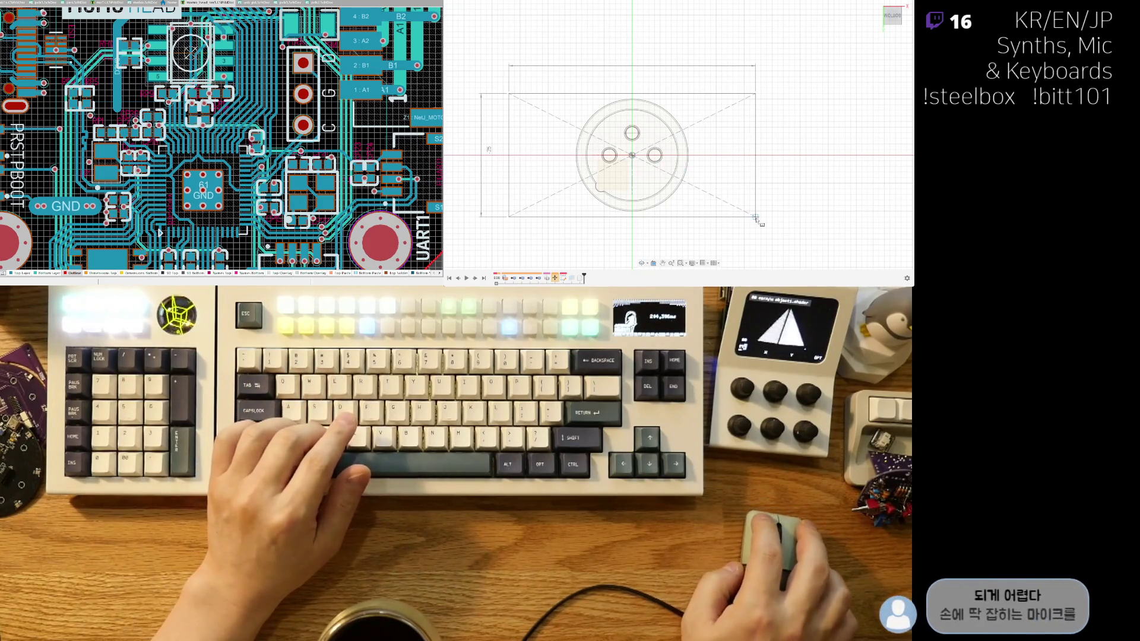
pyautogui.write('70')
pyautogui.press('Tab')
pyautogui.write('22')
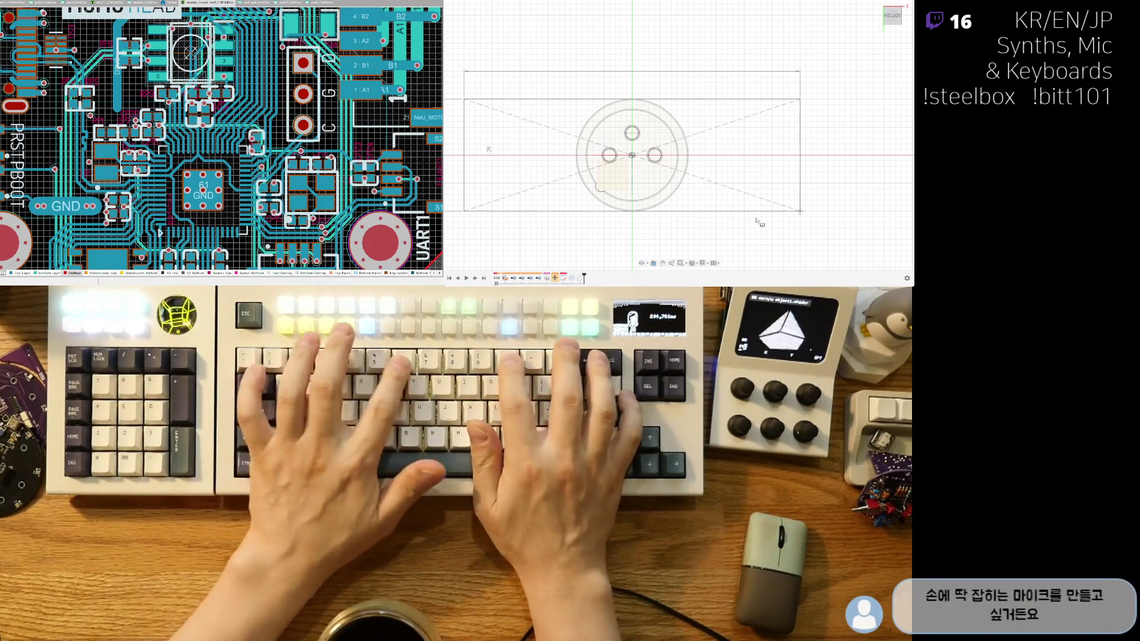
pyautogui.press('Return')
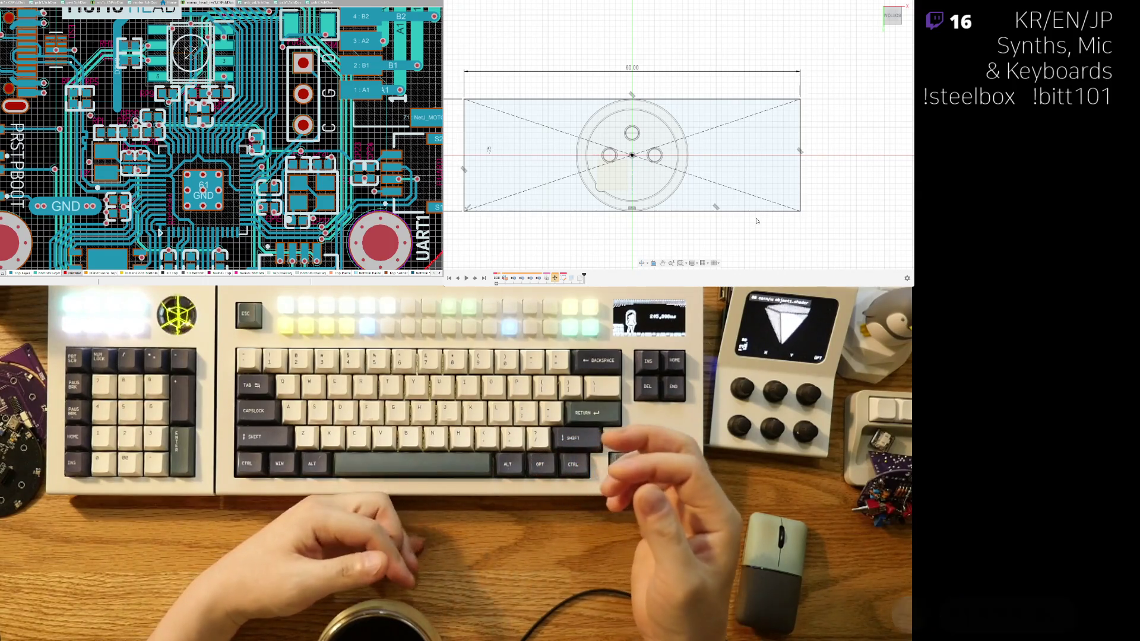
# Cancel the pending top arc and add the 20 mm height dimension.
pyautogui.moveTo(668, 137); pyautogui.dragTo(717, 109, button='middle')
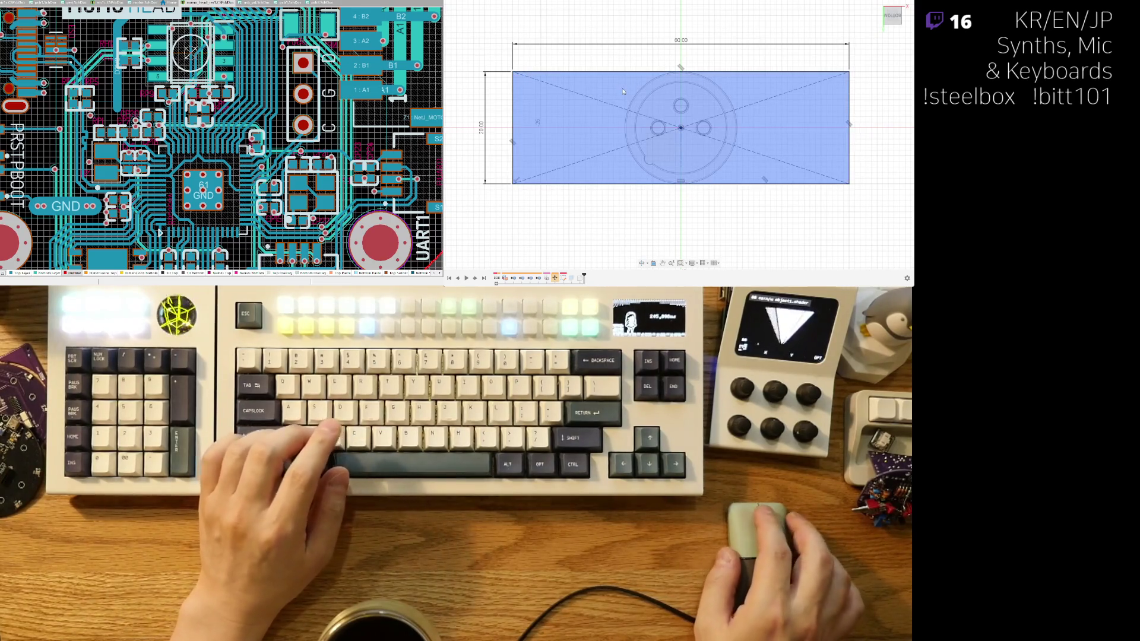
pyautogui.scroll(-2, 622, 91)
pyautogui.scroll(-1, 621, 97)
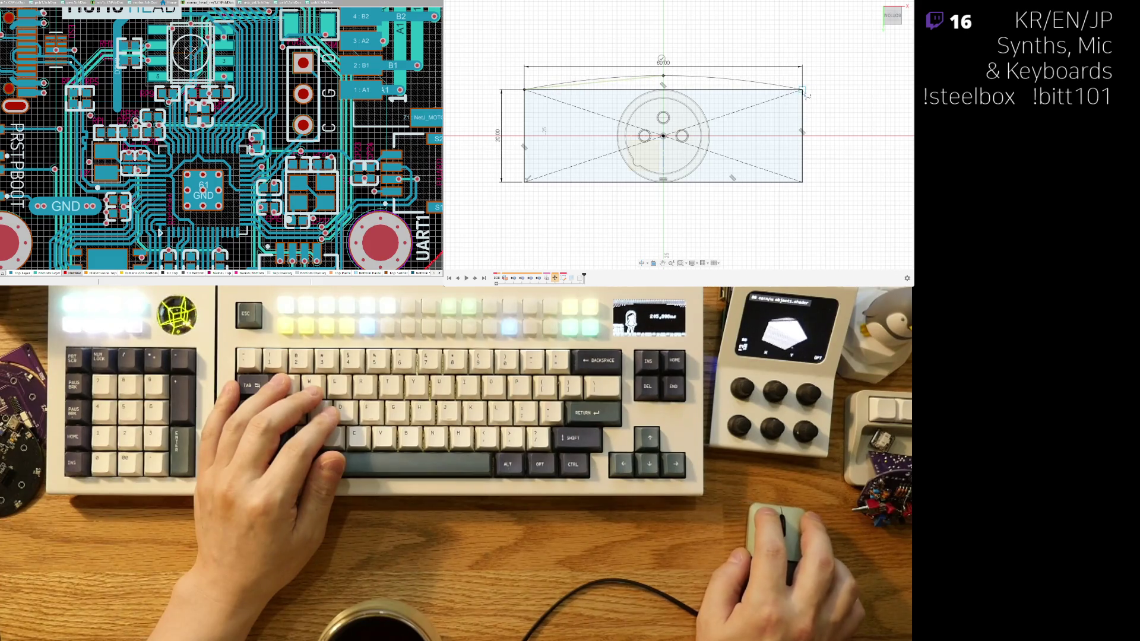
pyautogui.press('Escape')
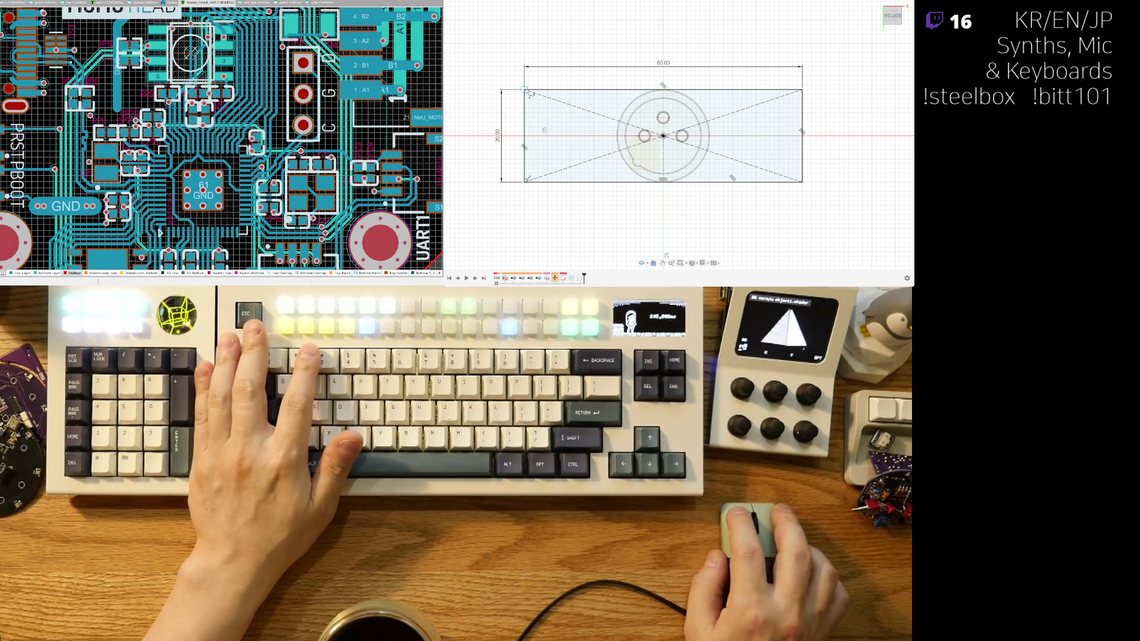
pyautogui.scroll(3, 658, 91)
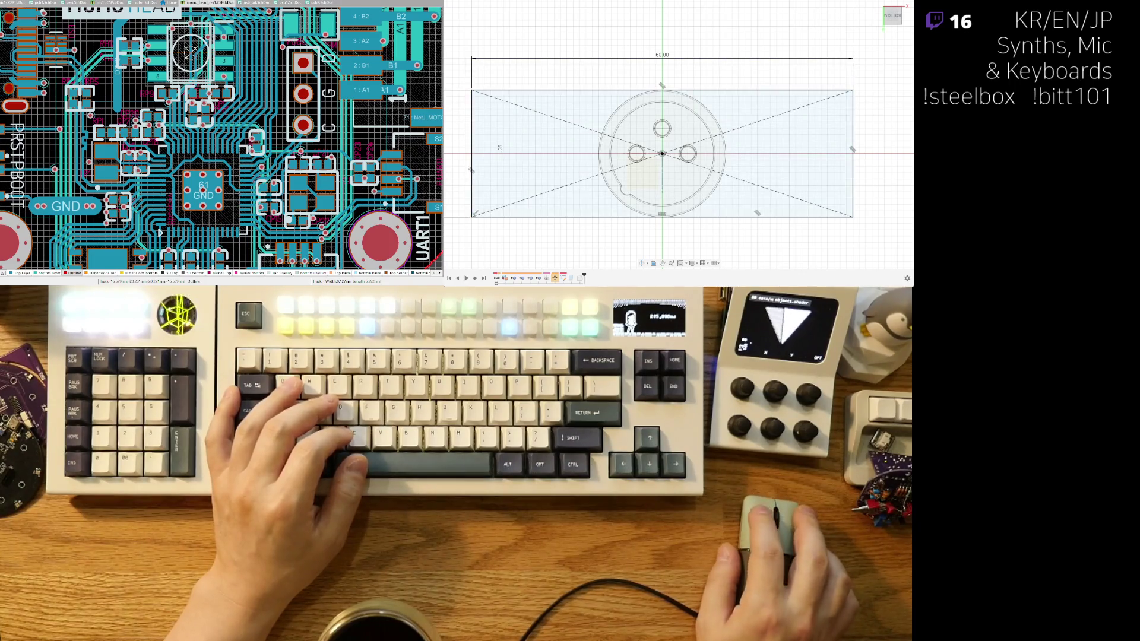
pyautogui.press('Return')
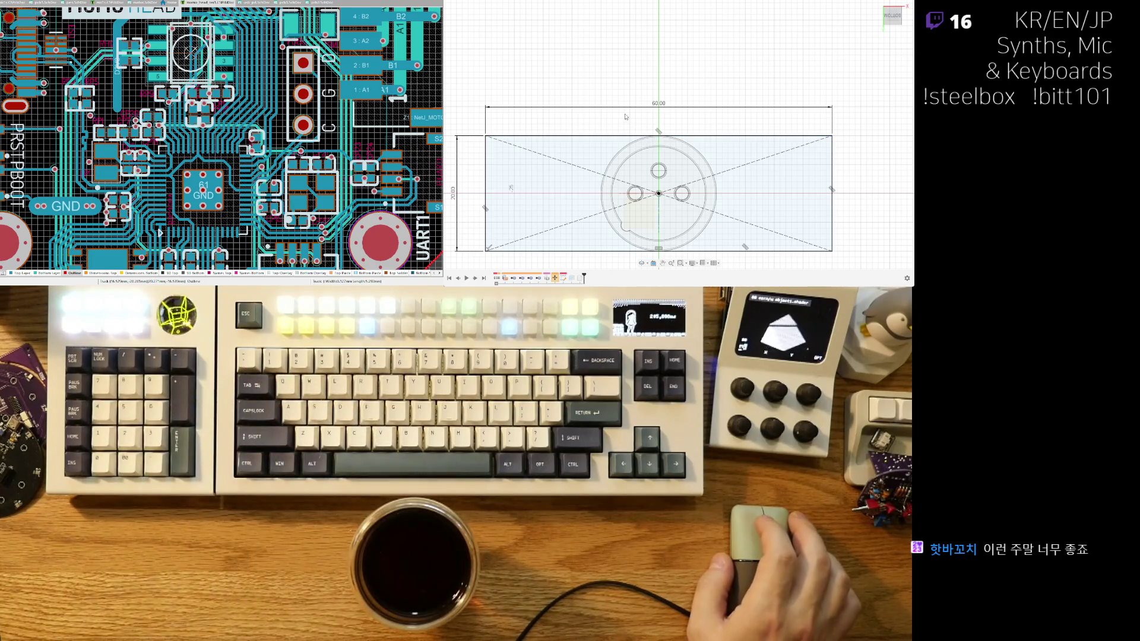
# Start a sketch dimension near the circle's top, then cancel it.
pyautogui.moveTo(625, 117)
pyautogui.mouseDown(button='middle')
pyautogui.moveTo(628, 100)
pyautogui.moveTo(622, 109)
pyautogui.mouseUp(button='middle')
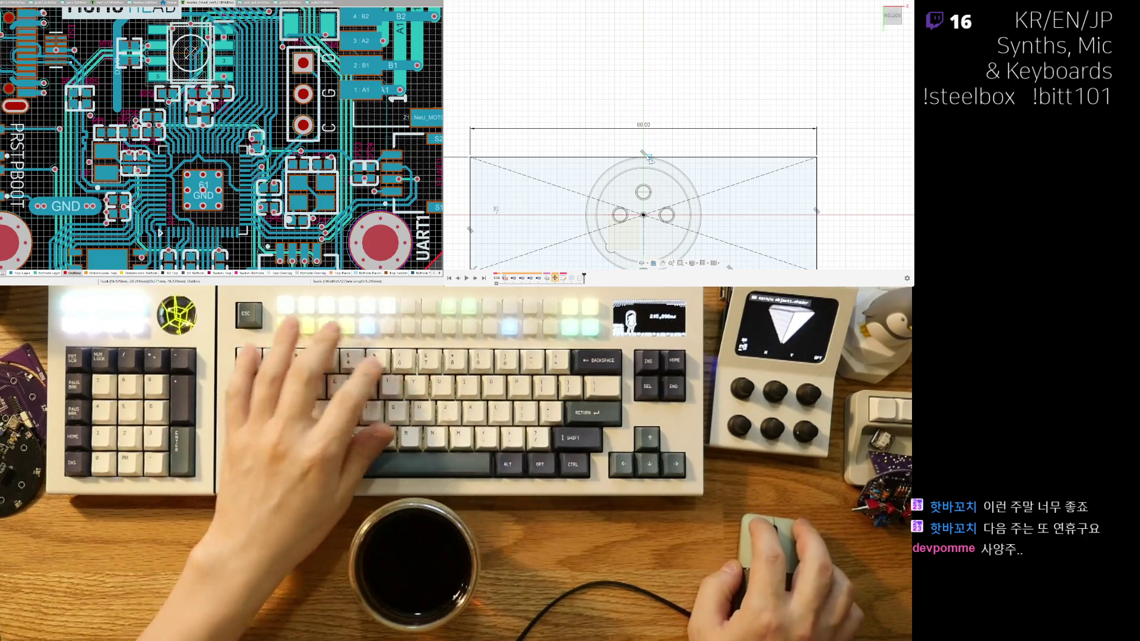
pyautogui.press('d')
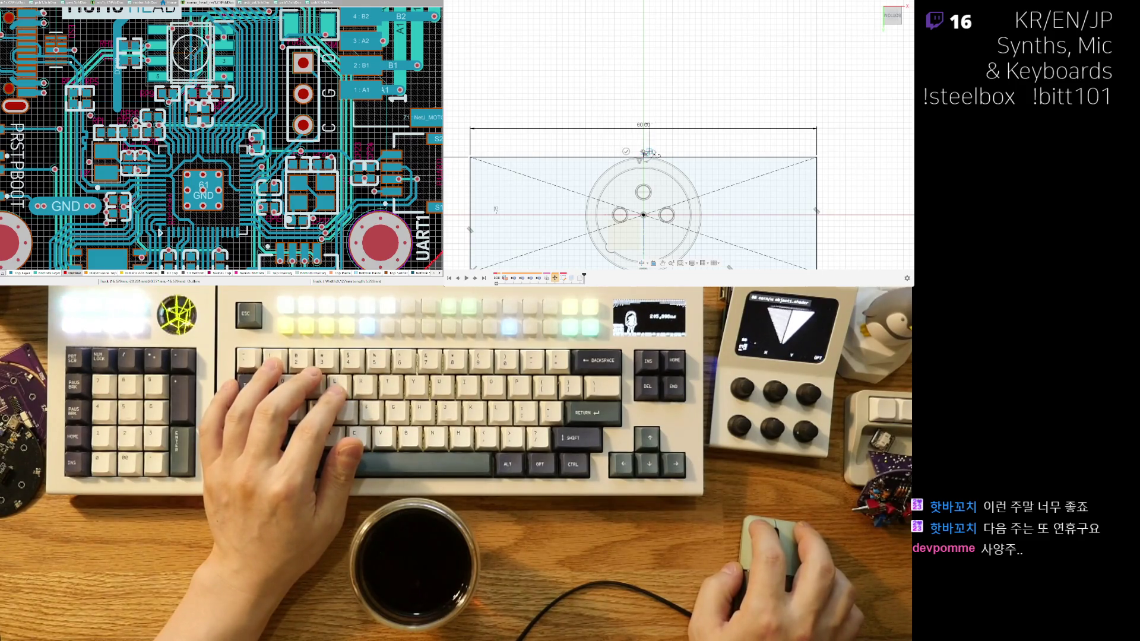
pyautogui.press('Escape')
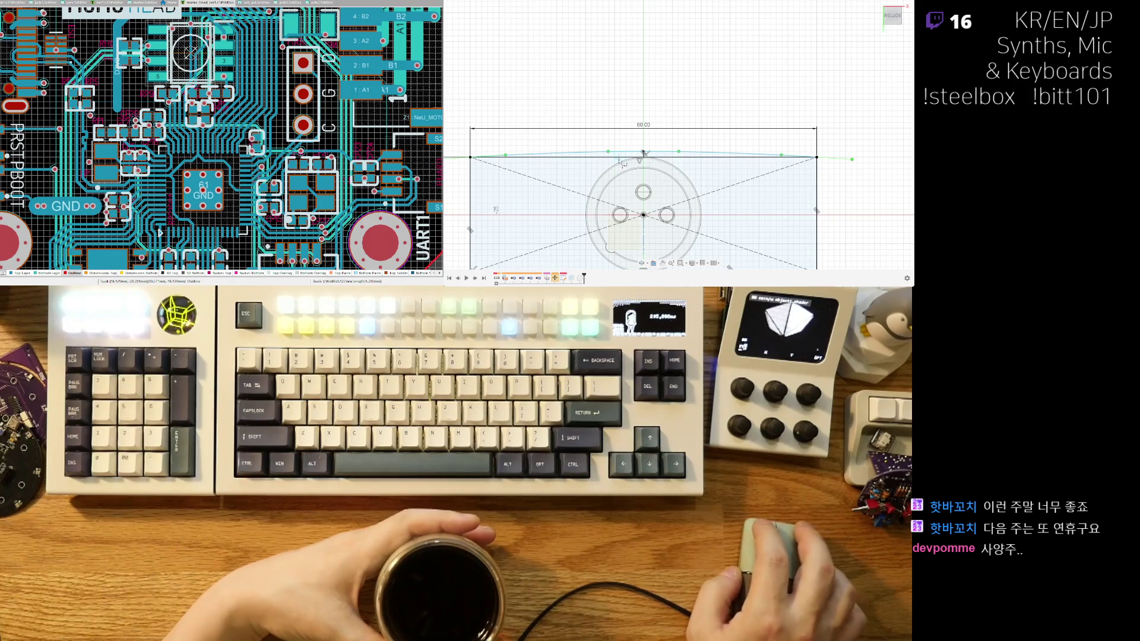
# Drag the top curve's point and tangent handles to flatten it over the top edge.
pyautogui.scroll(-3, 622, 164)
pyautogui.scroll(4, 566, 128)
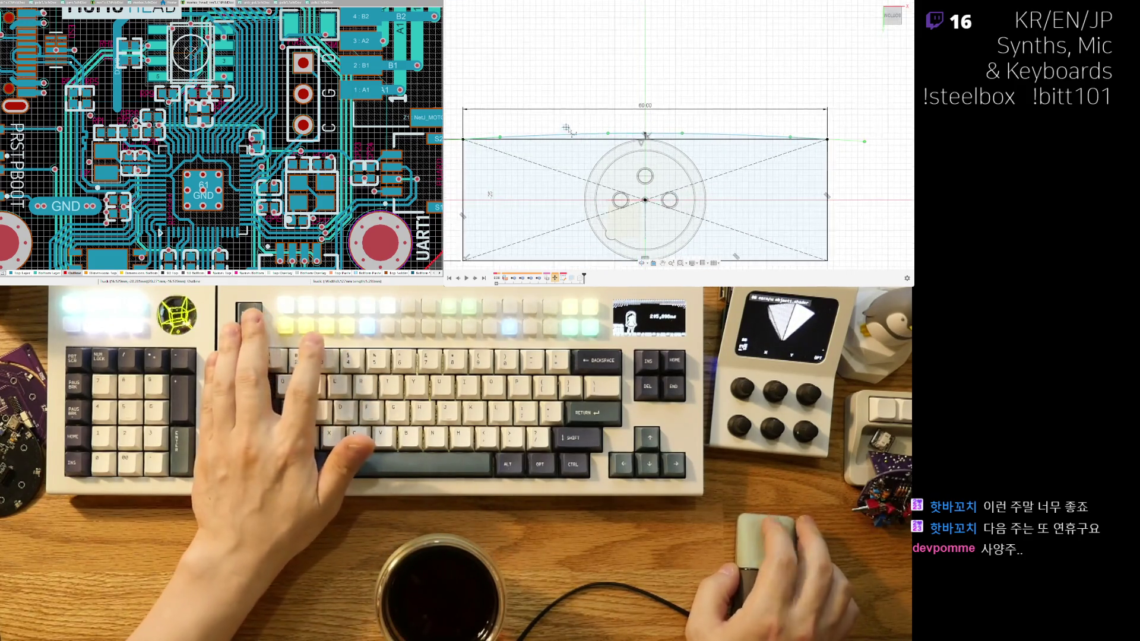
pyautogui.scroll(3, 563, 123)
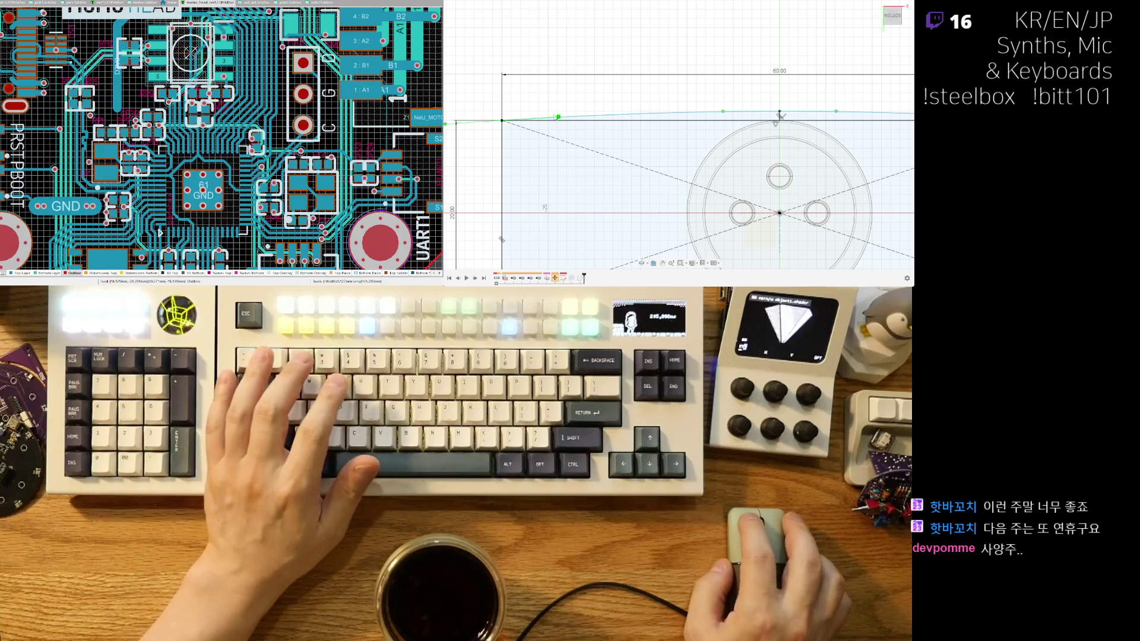
pyautogui.scroll(-3, 551, 101)
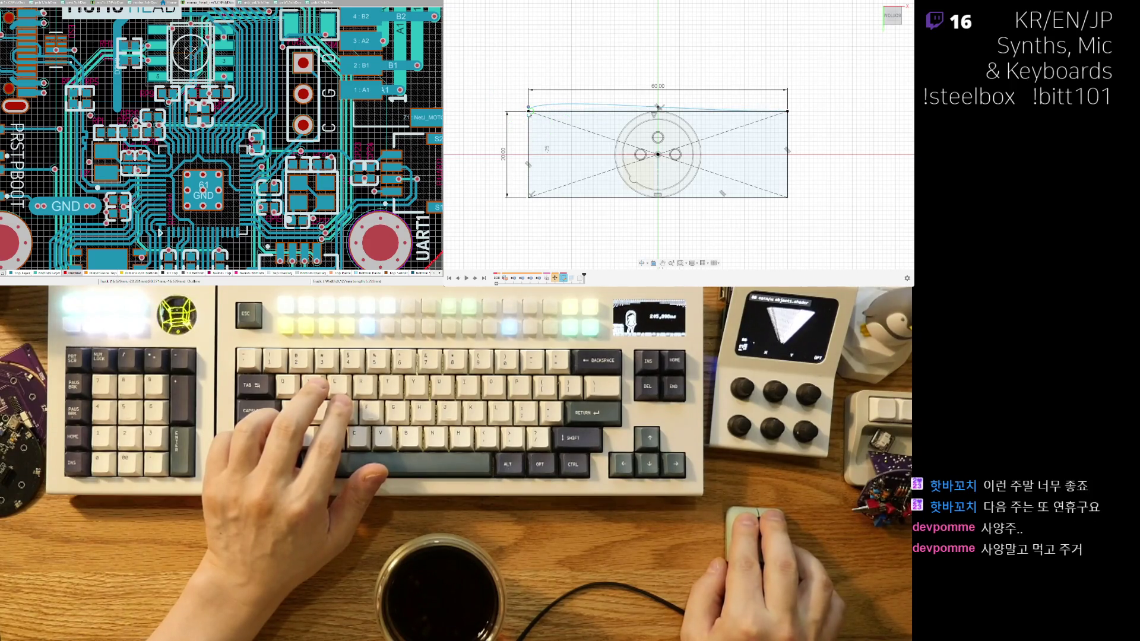
pyautogui.scroll(1, 530, 113)
pyautogui.scroll(3, 534, 110)
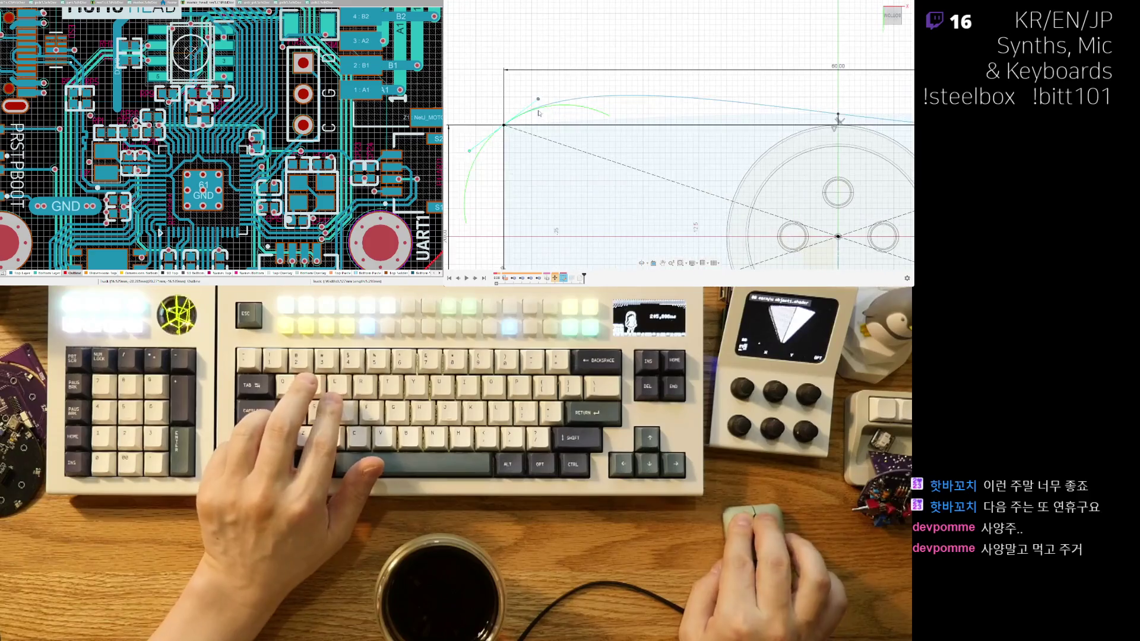
pyautogui.moveTo(625, 127); pyautogui.dragTo(546, 110)
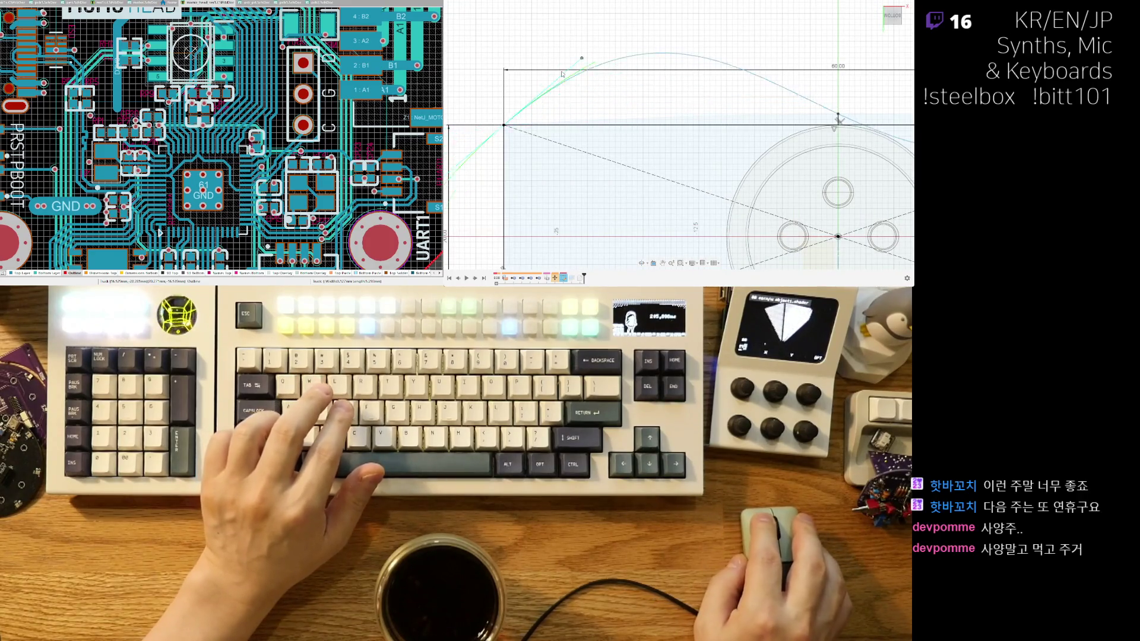
pyautogui.moveTo(651, 150); pyautogui.dragTo(729, 127)
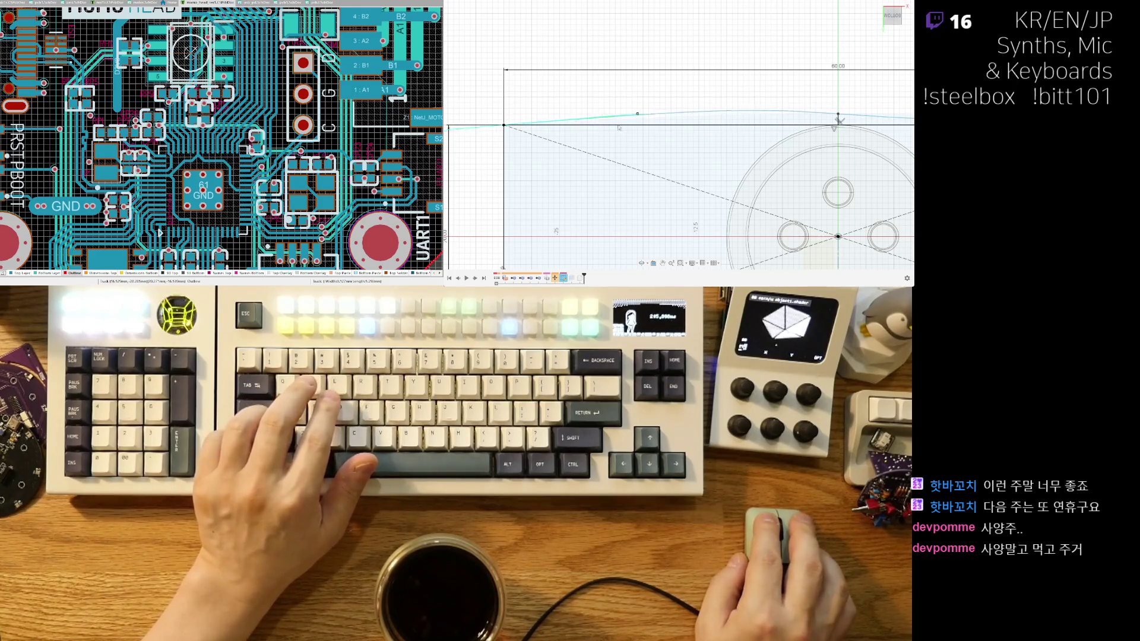
pyautogui.moveTo(619, 127); pyautogui.dragTo(534, 125)
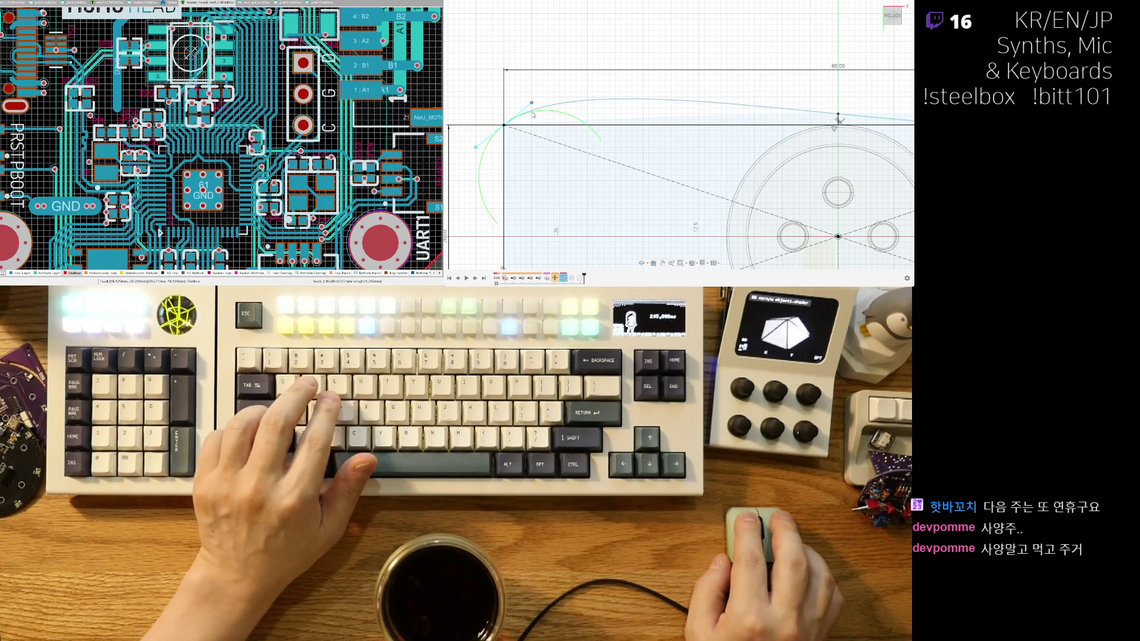
pyautogui.scroll(-3, 531, 117)
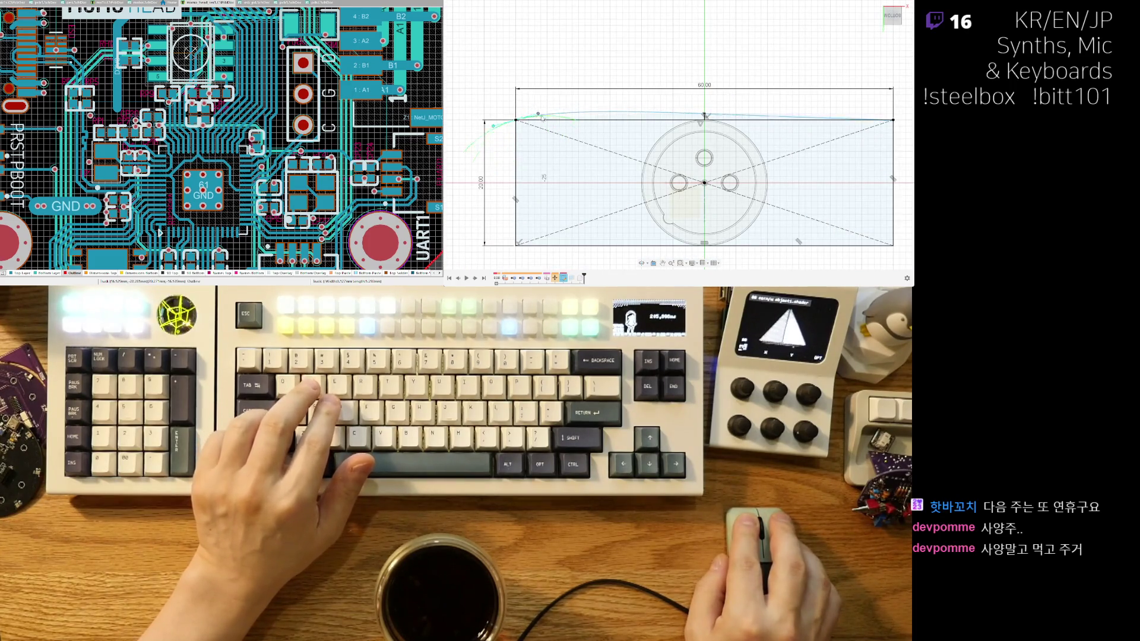
pyautogui.moveTo(549, 116); pyautogui.dragTo(547, 121)
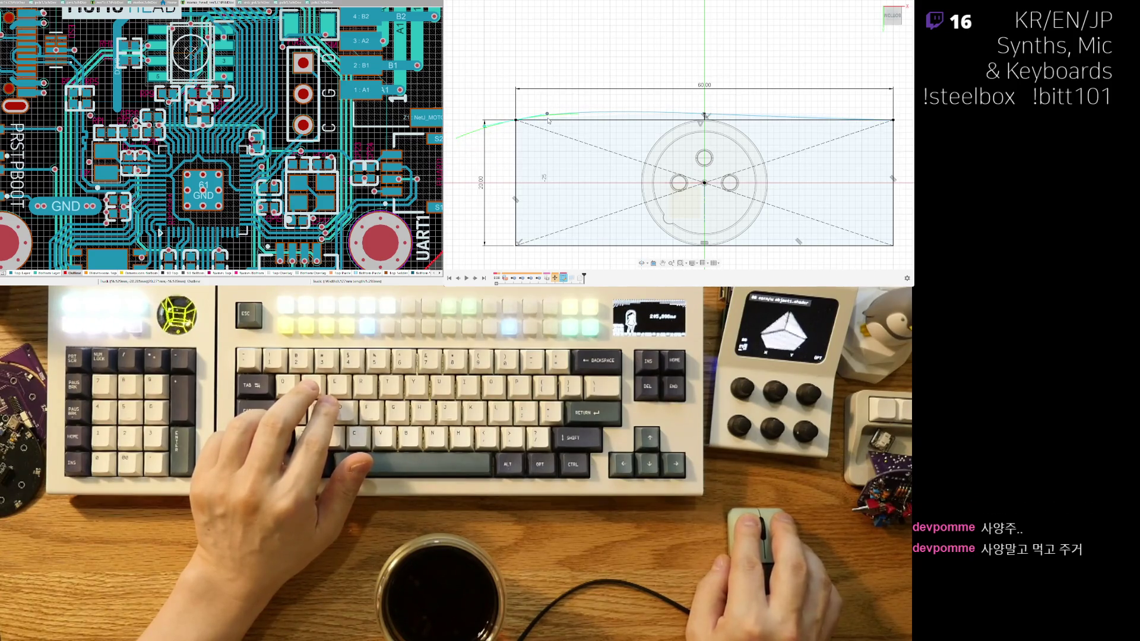
pyautogui.click(542, 126)
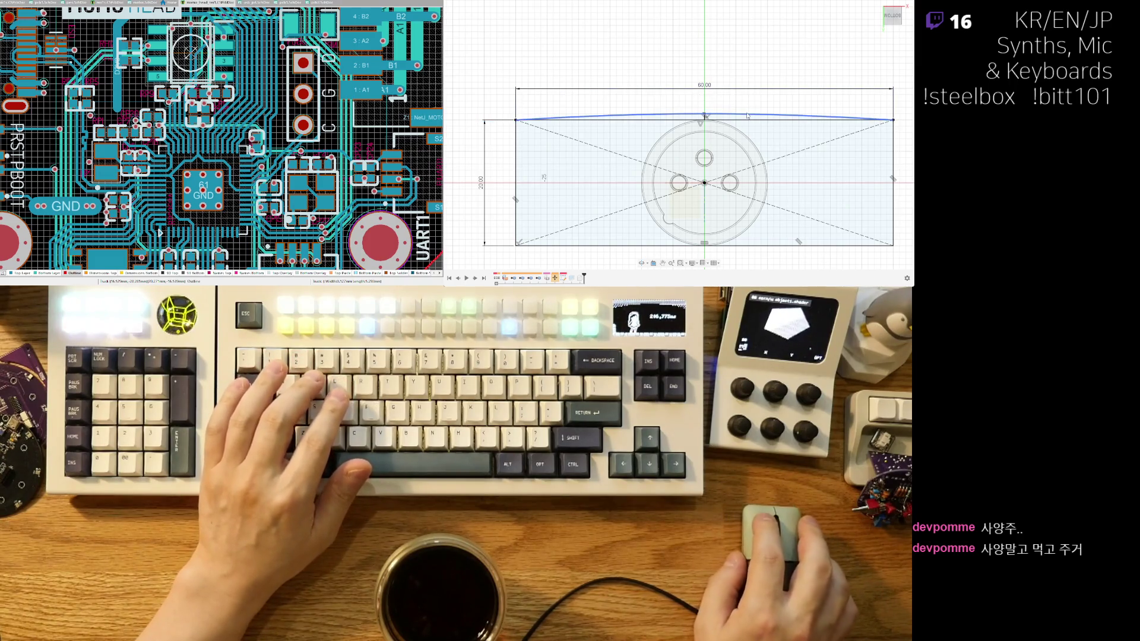
# Deselect the curve, reframe the whole rectangle, and reselect the top curve's midpoint.
pyautogui.click(717, 90)
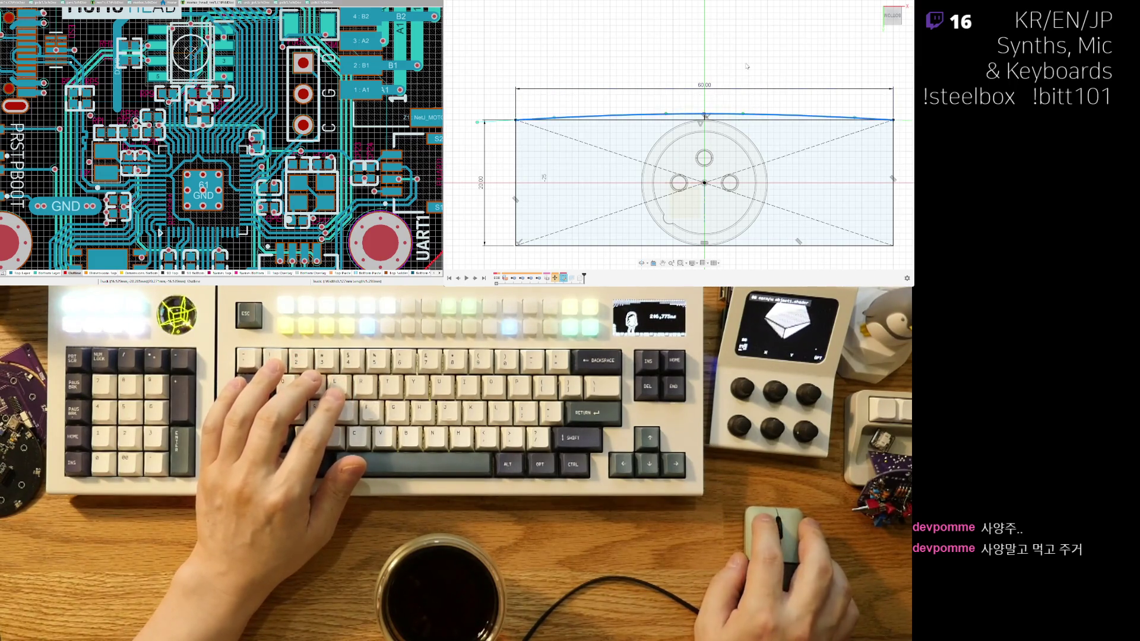
pyautogui.scroll(-3, 746, 66)
pyautogui.moveTo(746, 66); pyautogui.dragTo(682, 85, button='middle')
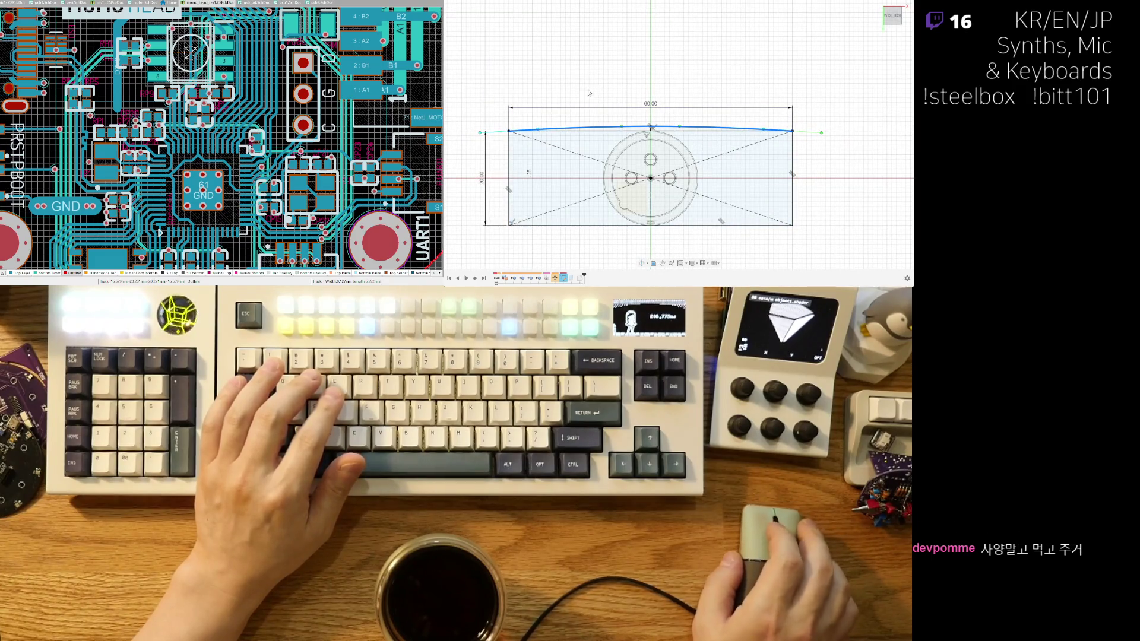
pyautogui.click(650, 126)
pyautogui.scroll(3, 653, 127)
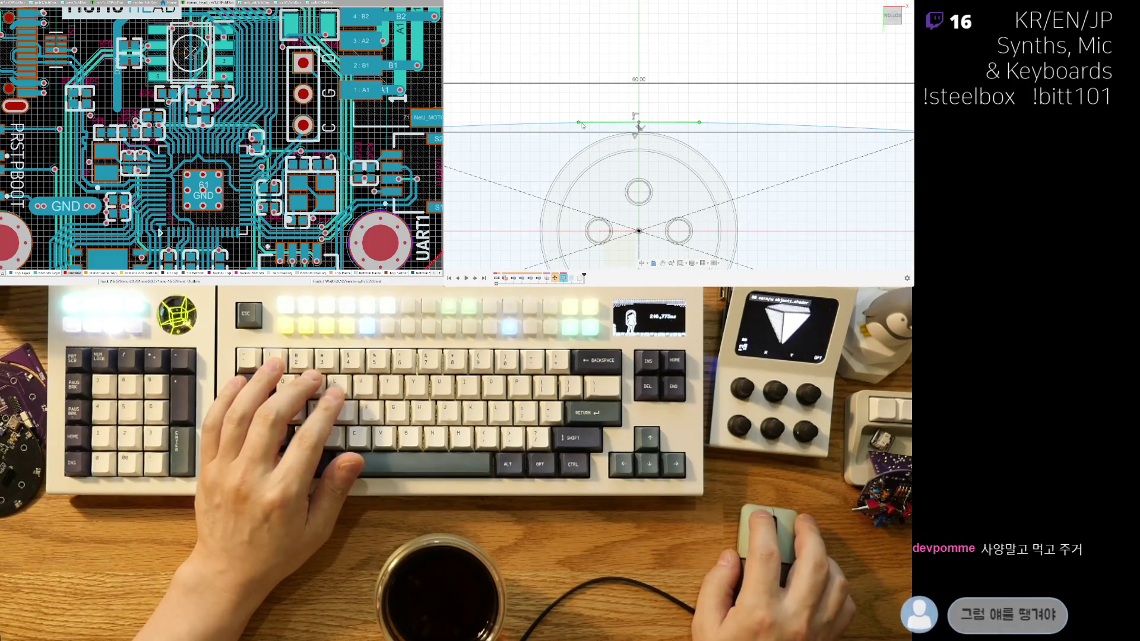
# Lengthen the arc's midpoint tangent, then undo the overshoot.
pyautogui.moveTo(580, 122)
pyautogui.mouseDown()
pyautogui.moveTo(470, 125)
pyautogui.moveTo(513, 129)
pyautogui.moveTo(496, 121)
pyautogui.mouseUp()
pyautogui.scroll(-3, 470, 125)
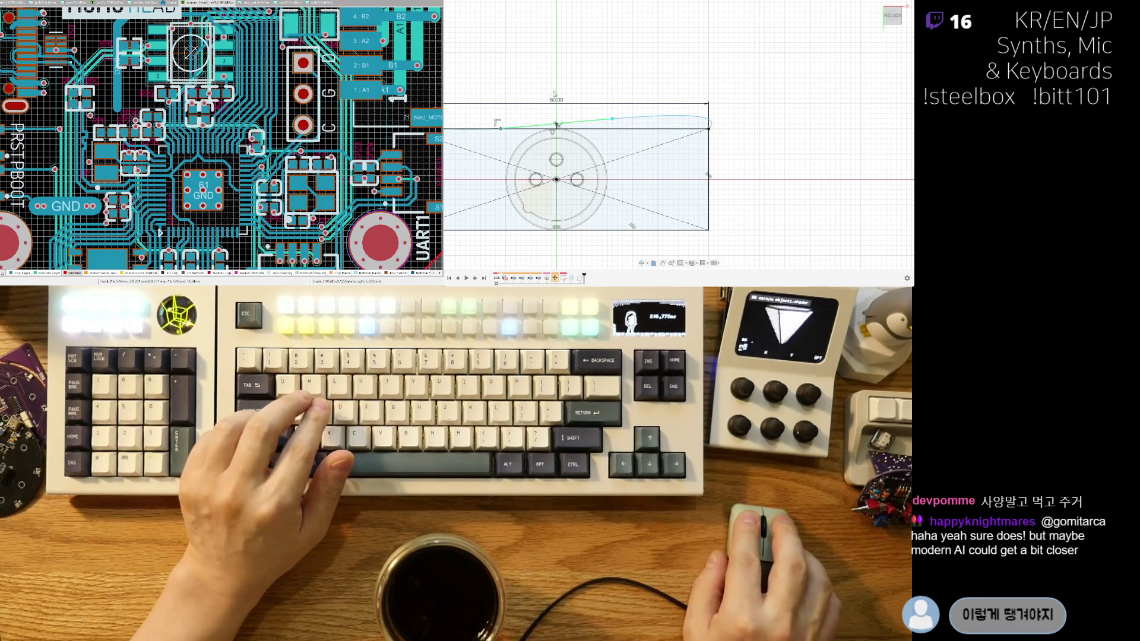
pyautogui.moveTo(555, 93); pyautogui.dragTo(671, 89, button='middle')
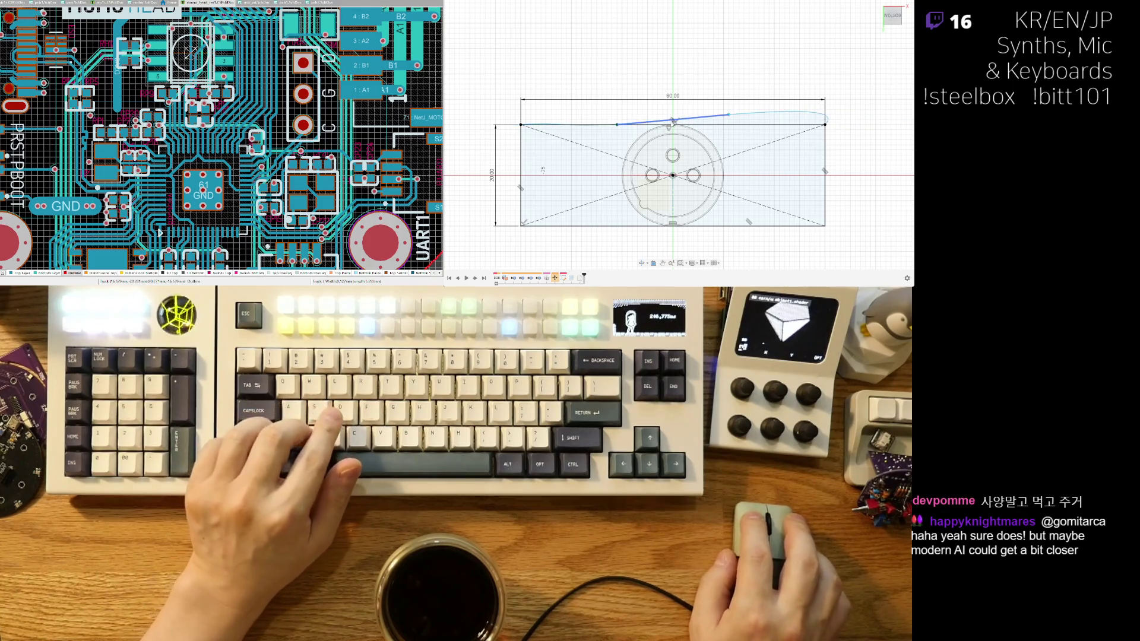
pyautogui.hotkey('ctrl', 'z')
pyautogui.hotkey('ctrl', 'z')
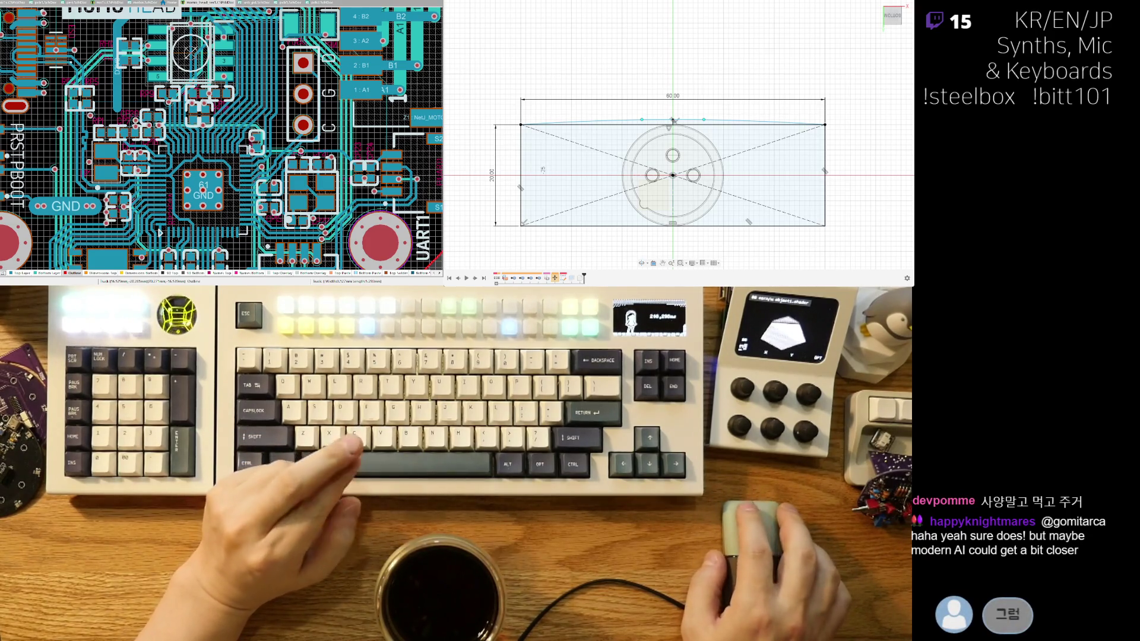
# Re-lengthen the midpoint tangent and angle the end tangent down to flatten the arch.
pyautogui.scroll(2, 646, 117)
pyautogui.moveTo(646, 117); pyautogui.dragTo(629, 153, button='middle')
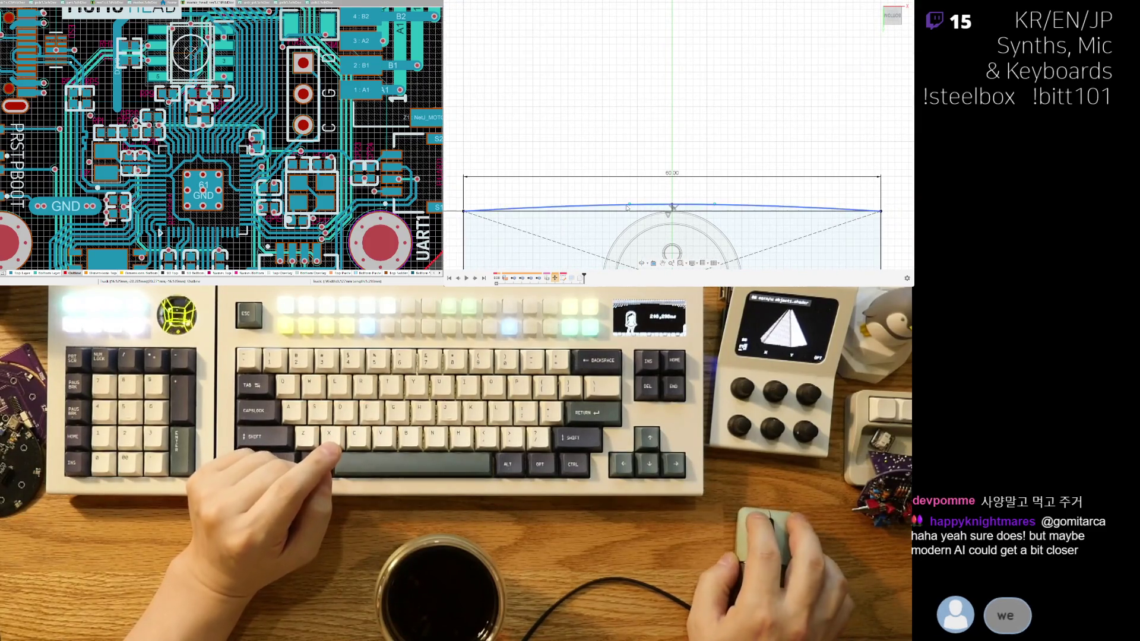
pyautogui.moveTo(629, 204)
pyautogui.mouseDown()
pyautogui.moveTo(539, 206)
pyautogui.moveTo(565, 208)
pyautogui.mouseUp()
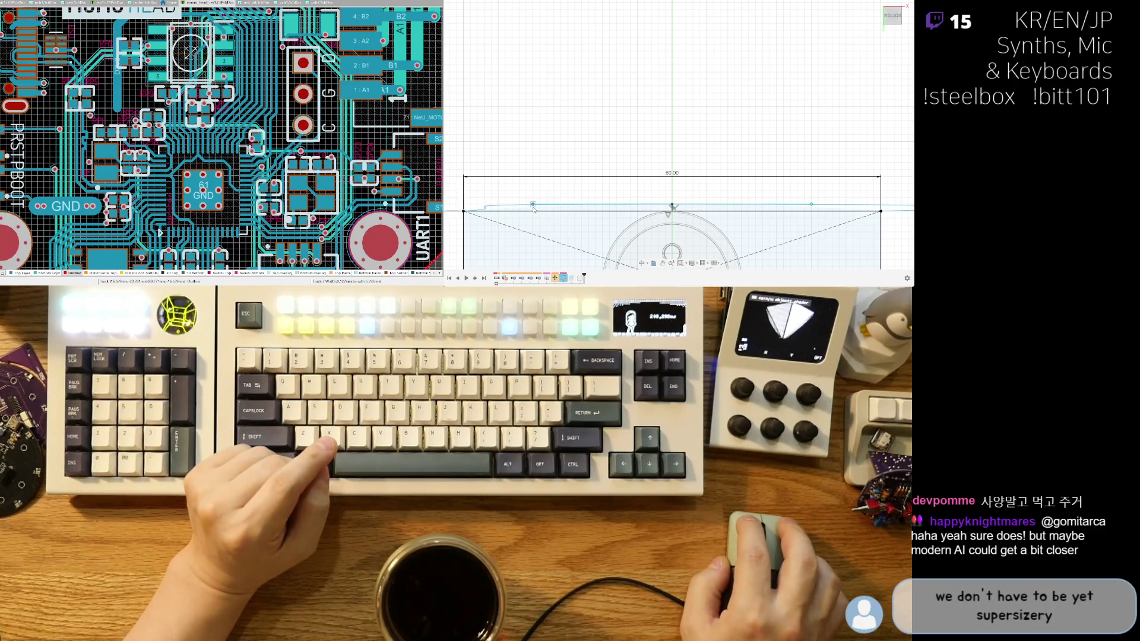
pyautogui.scroll(3, 542, 161)
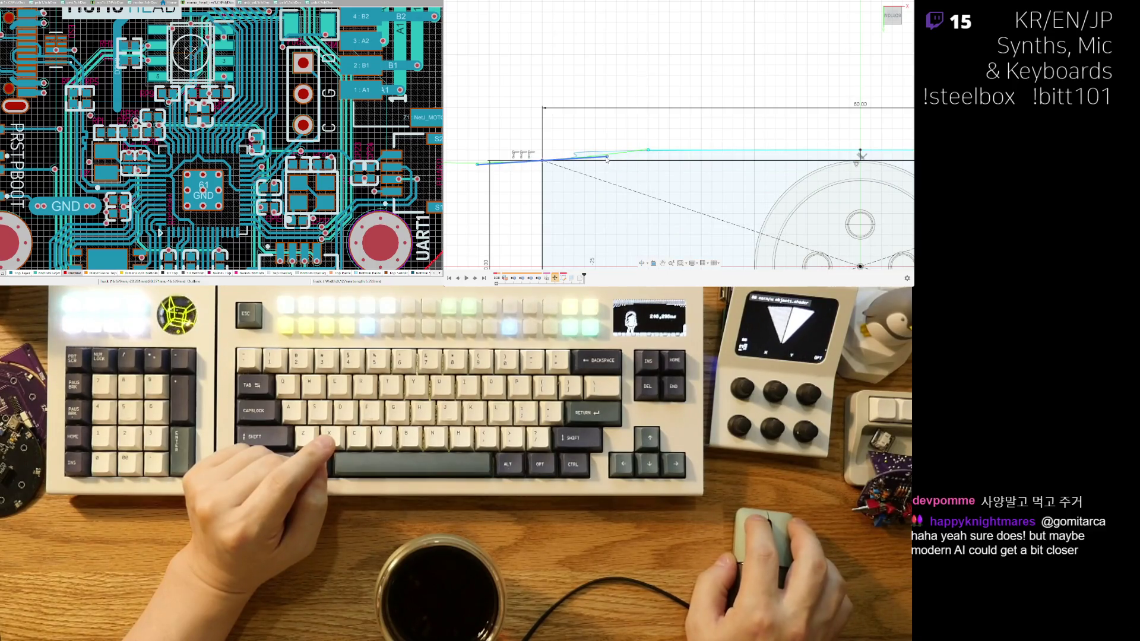
pyautogui.moveTo(521, 151); pyautogui.dragTo(511, 181)
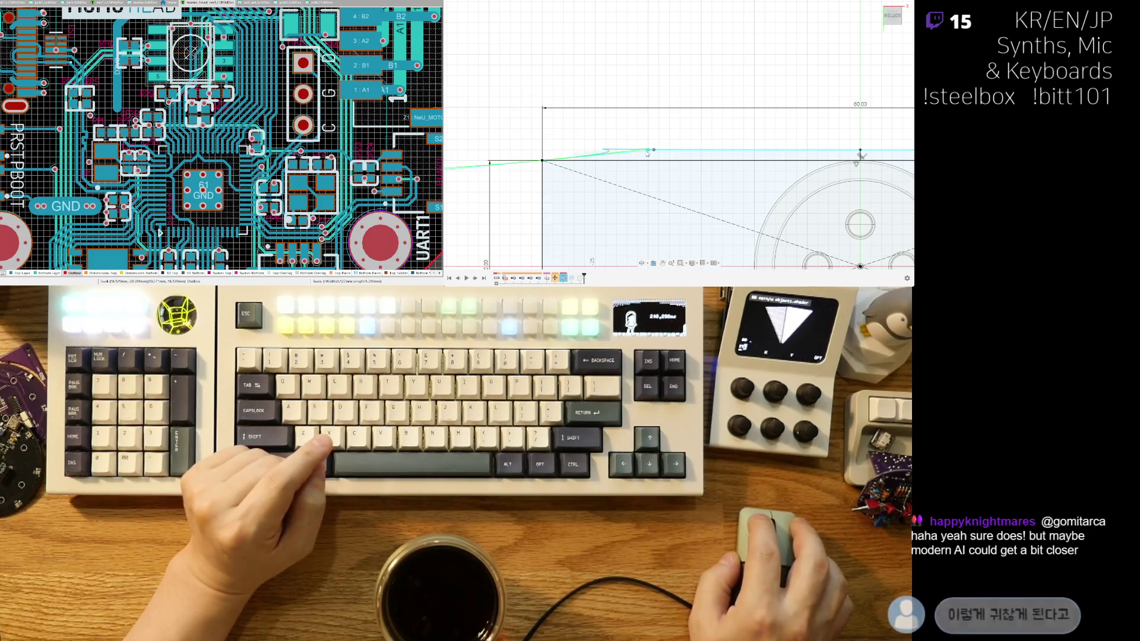
pyautogui.scroll(-5, 682, 123)
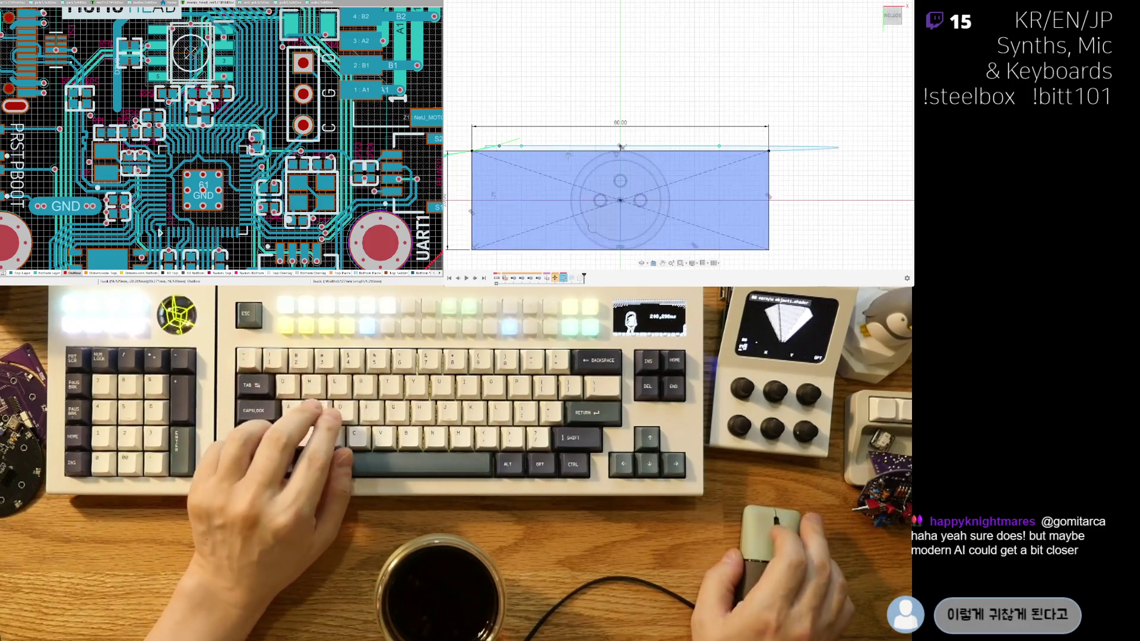
pyautogui.scroll(-3, 682, 124)
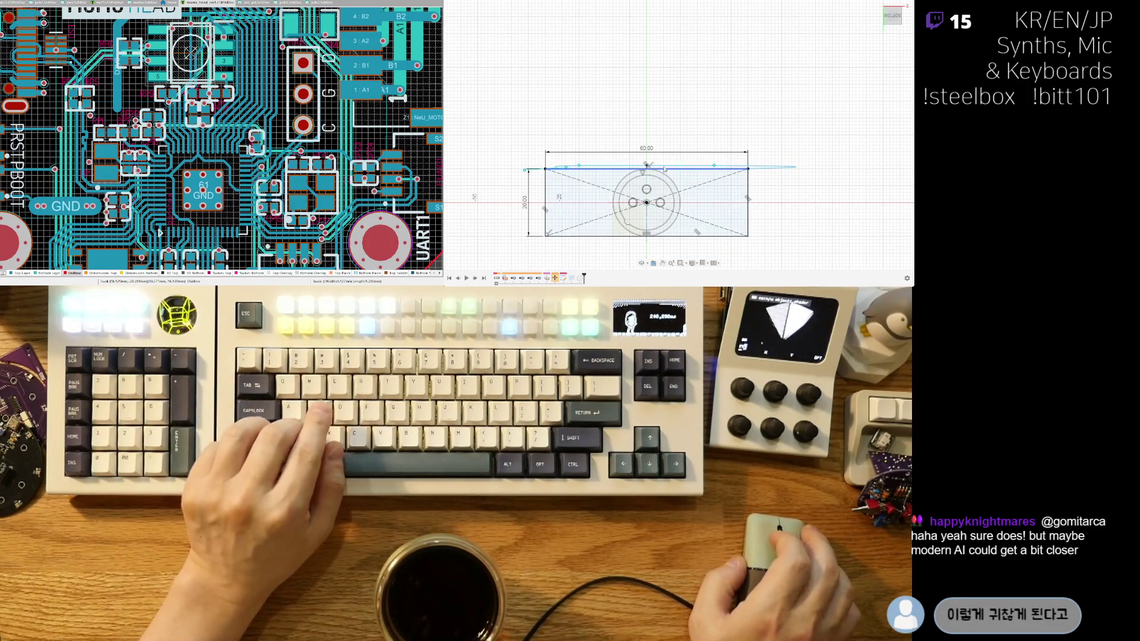
pyautogui.scroll(2, 597, 123)
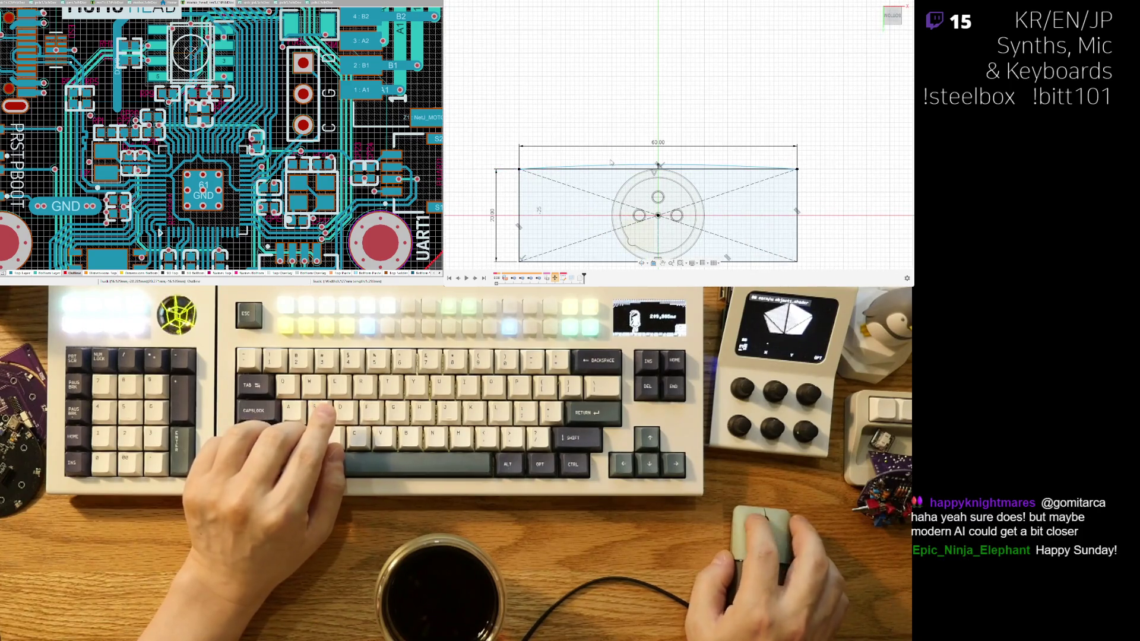
pyautogui.moveTo(617, 152); pyautogui.dragTo(623, 120, button='middle')
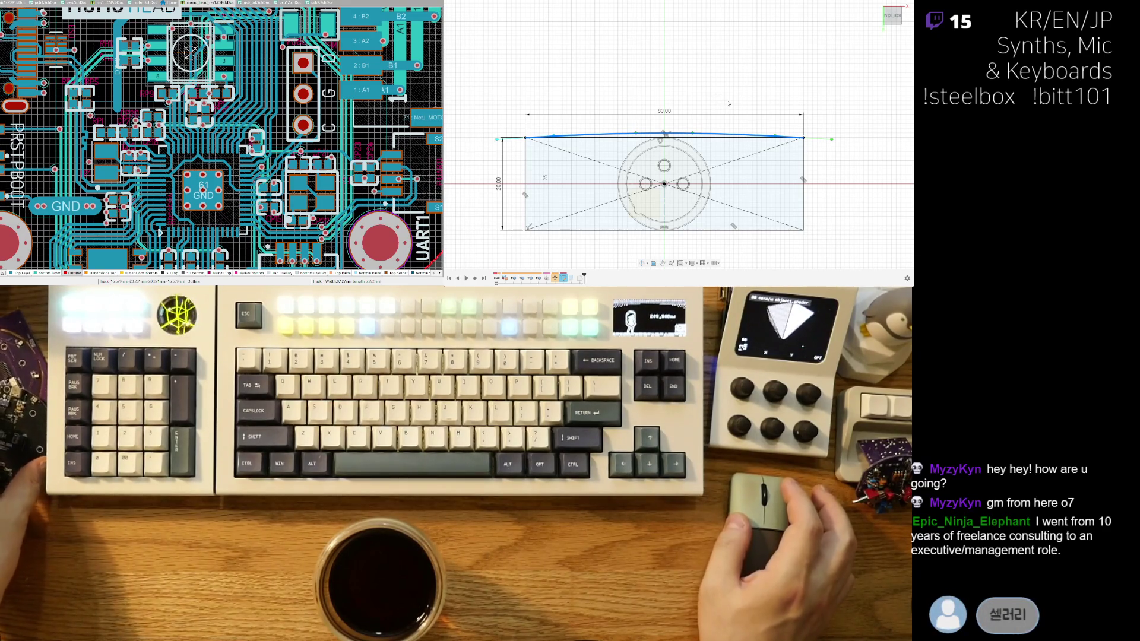
pyautogui.click(675, 101)
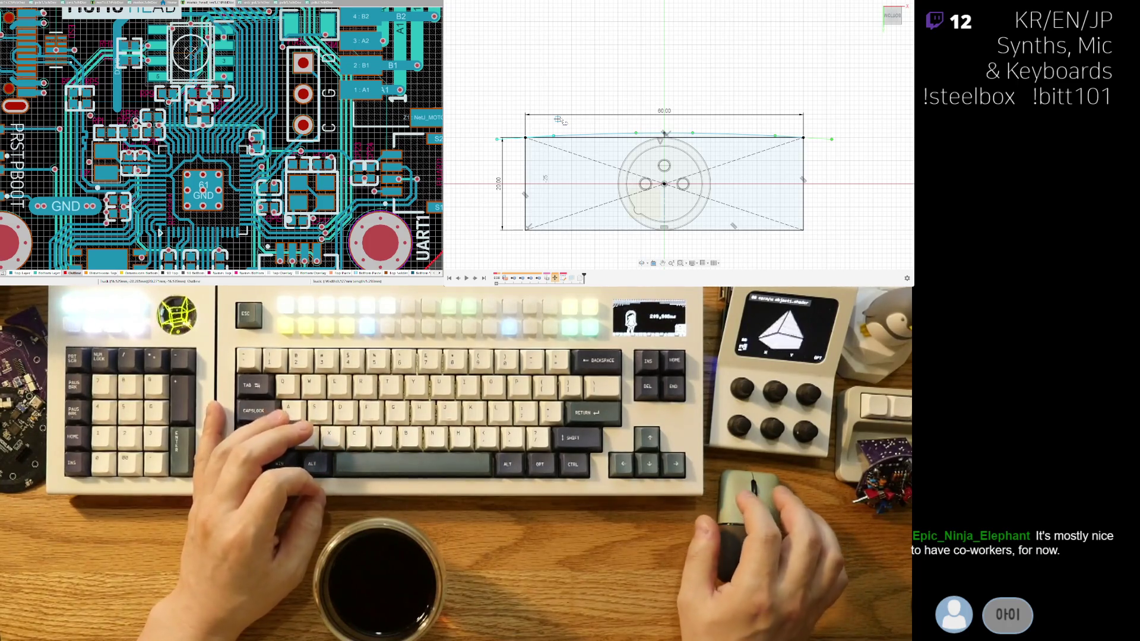
pyautogui.click(528, 188)
pyautogui.click(682, 183)
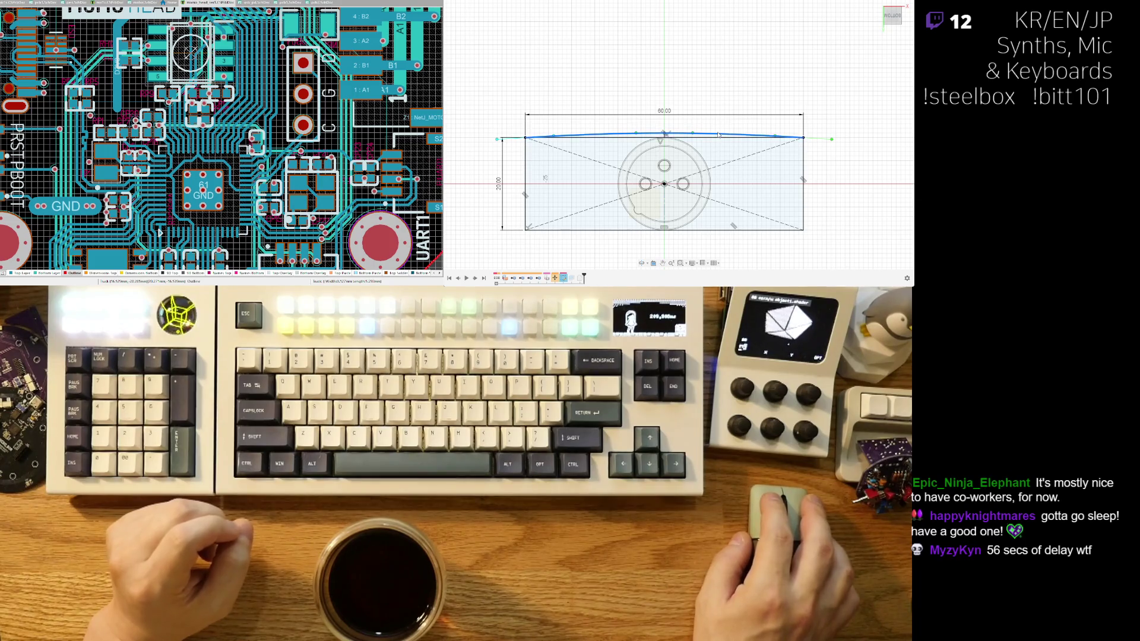
pyautogui.scroll(2, 709, 131)
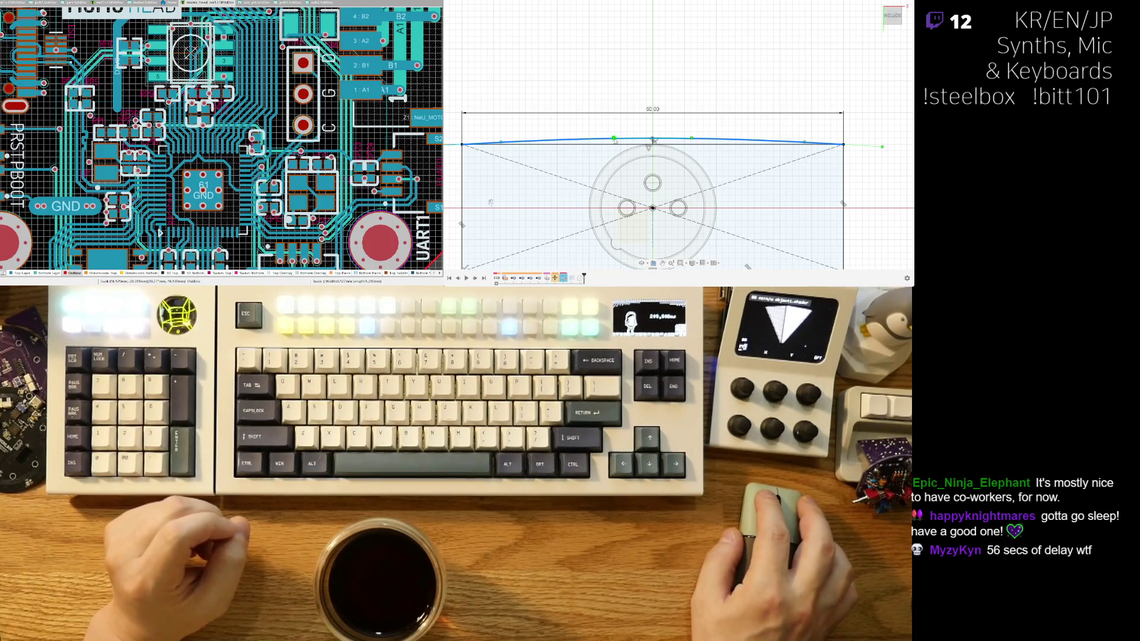
pyautogui.click(545, 177)
pyautogui.moveTo(545, 177); pyautogui.dragTo(587, 124, button='middle')
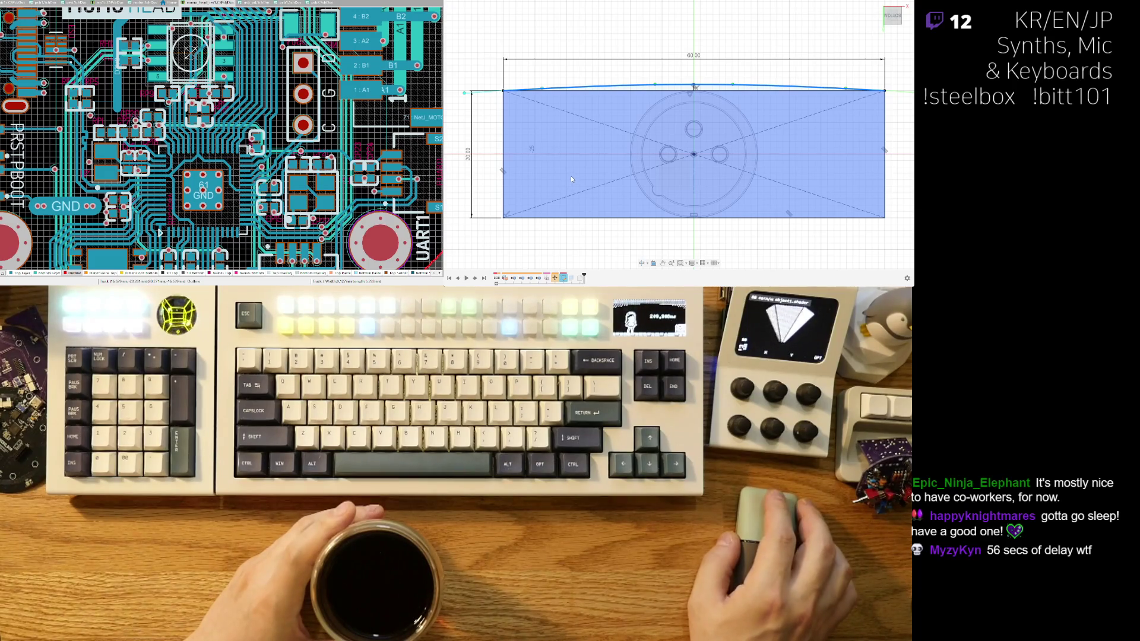
pyautogui.click(571, 177)
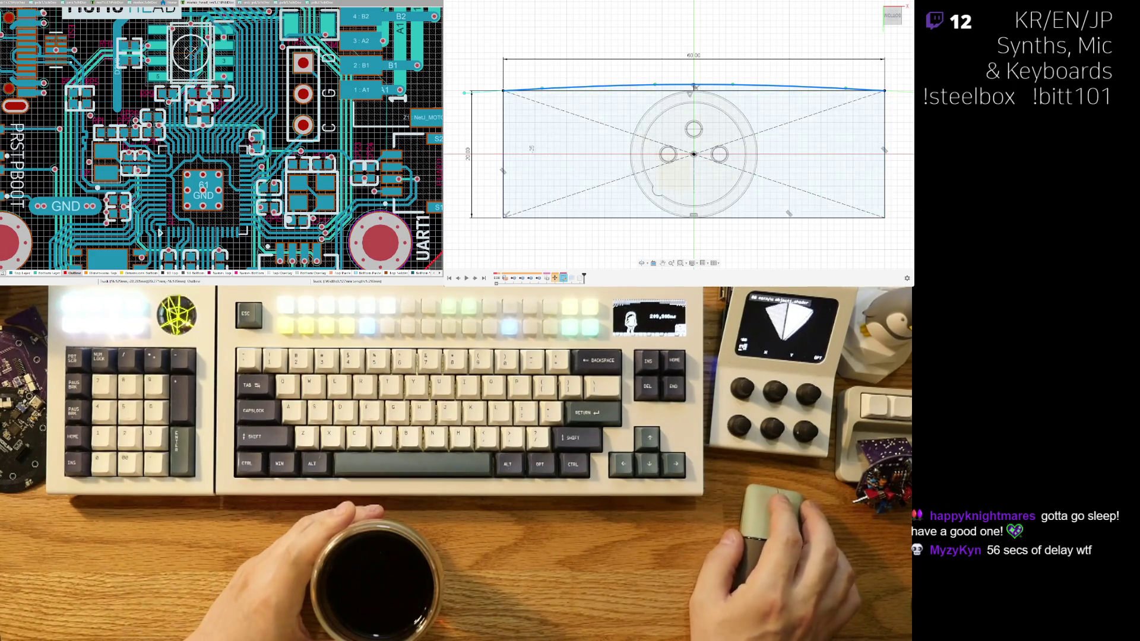
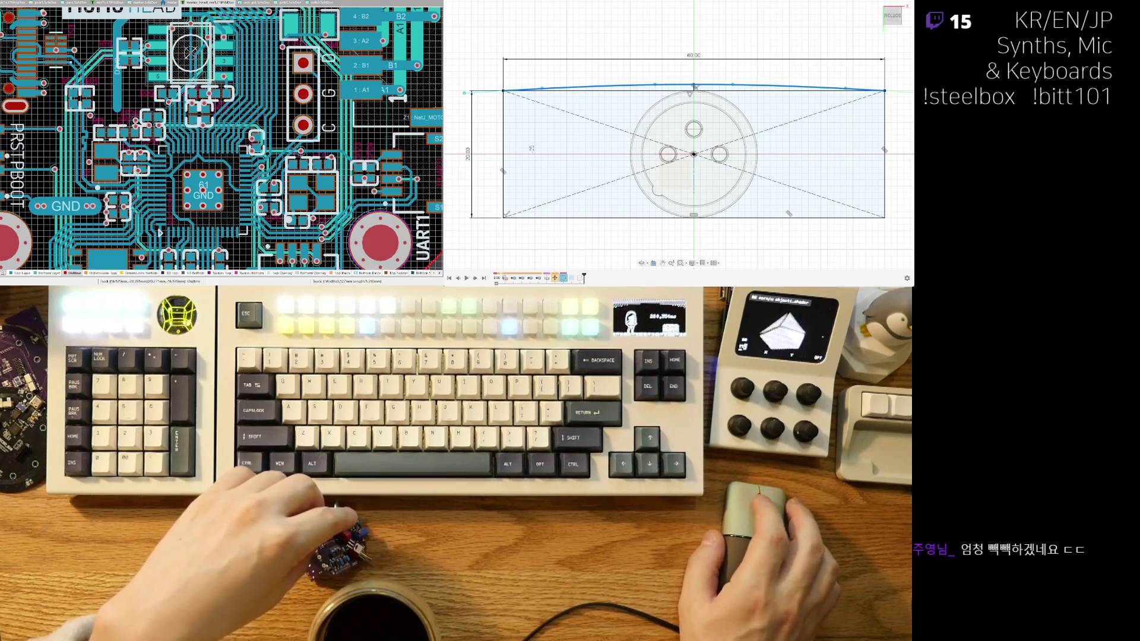
# Deselect the top arc and tilt and re-centre the view to see the sketch in 3D.
pyautogui.click(705, 45)
pyautogui.moveTo(705, 45)
pyautogui.keyDown('shift'); pyautogui.mouseDown(button='middle')
pyautogui.moveTo(812, 55)
pyautogui.moveTo(751, 161)
pyautogui.mouseUp(button='middle'); pyautogui.keyUp('shift')
pyautogui.moveTo(642, 72); pyautogui.dragTo(693, 70, button='middle')
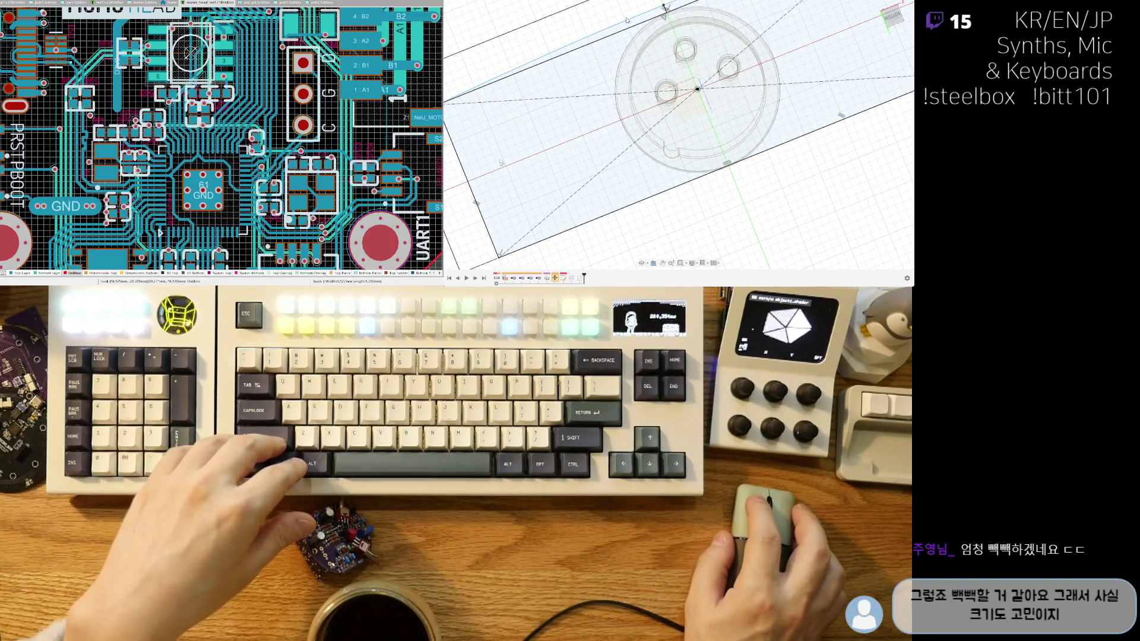
pyautogui.scroll(-3, 659, 95)
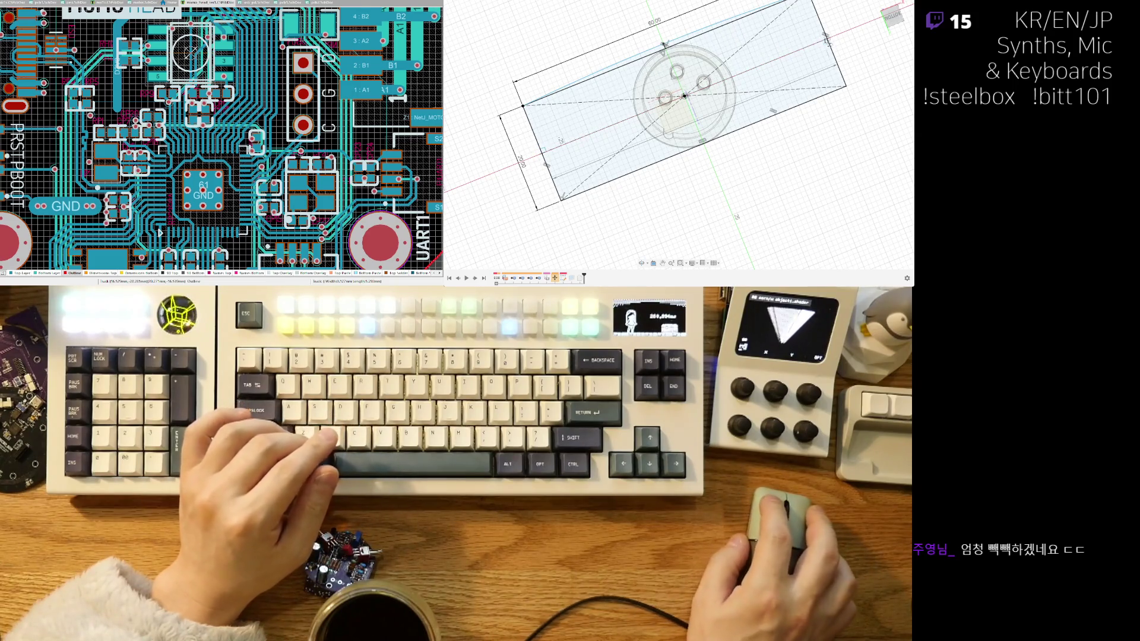
pyautogui.moveTo(830, 21); pyautogui.dragTo(808, 39, button='middle')
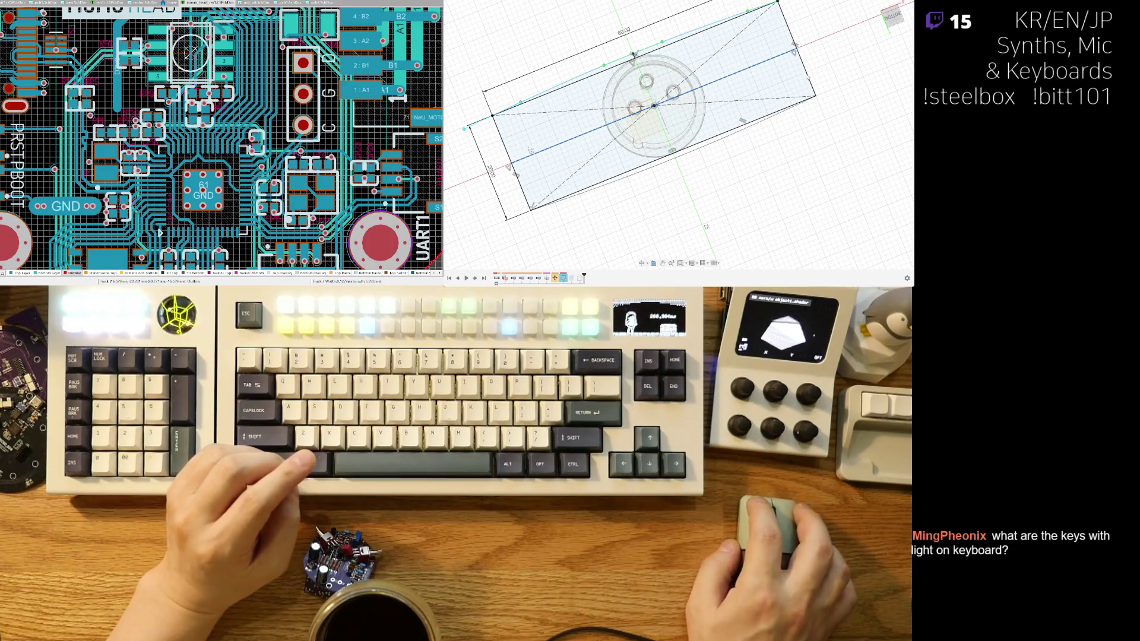
# Orbit below the body and reopen the 60 by 20 rectangle sketch for editing.
pyautogui.moveTo(682, 178)
pyautogui.keyDown('shift'); pyautogui.mouseDown(button='middle')
pyautogui.moveTo(717, 197)
pyautogui.moveTo(737, 72)
pyautogui.mouseUp(button='middle'); pyautogui.keyUp('shift')
pyautogui.moveTo(674, 269)
pyautogui.keyDown('shift'); pyautogui.mouseDown(button='middle')
pyautogui.moveTo(714, 113)
pyautogui.moveTo(657, 199)
pyautogui.moveTo(705, 174)
pyautogui.mouseUp(button='middle'); pyautogui.keyUp('shift')
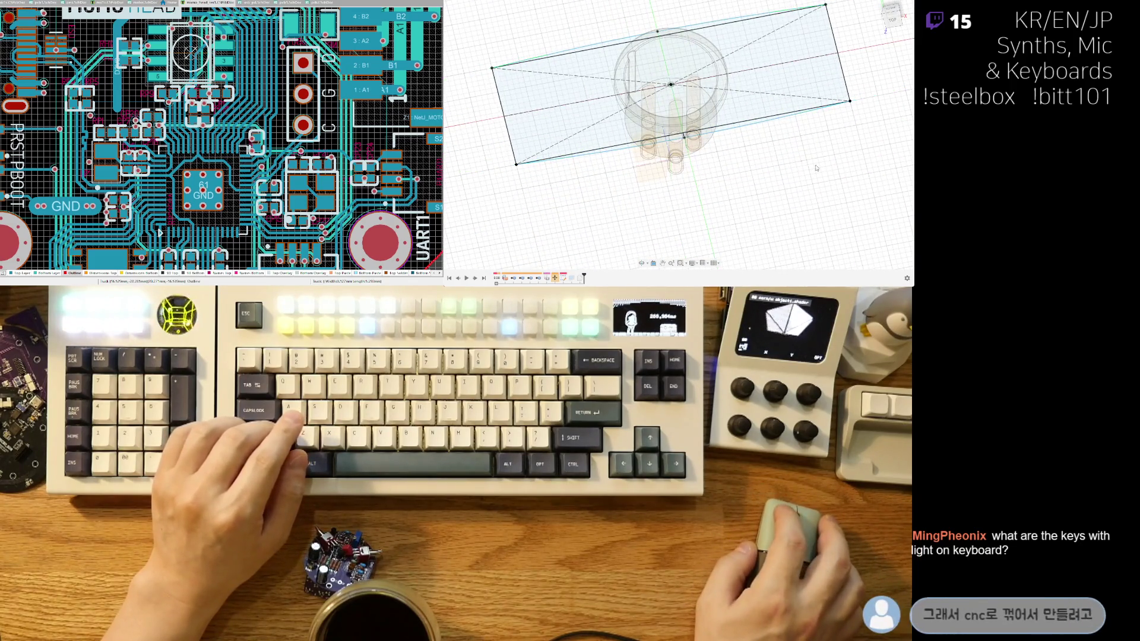
pyautogui.scroll(2, 705, 28)
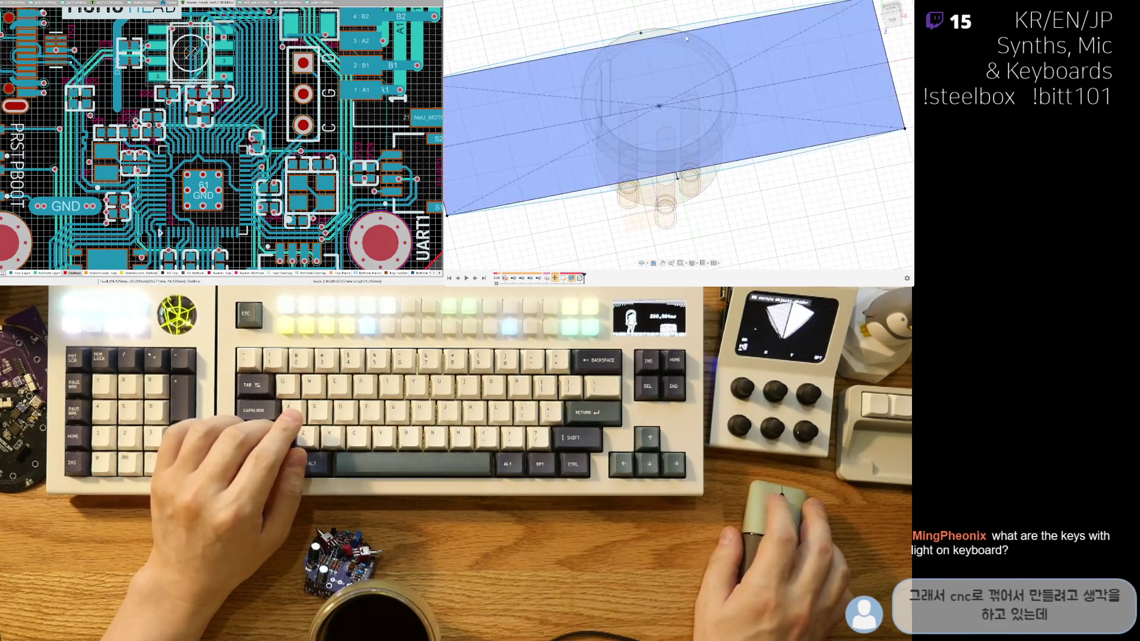
pyautogui.click(712, 83)
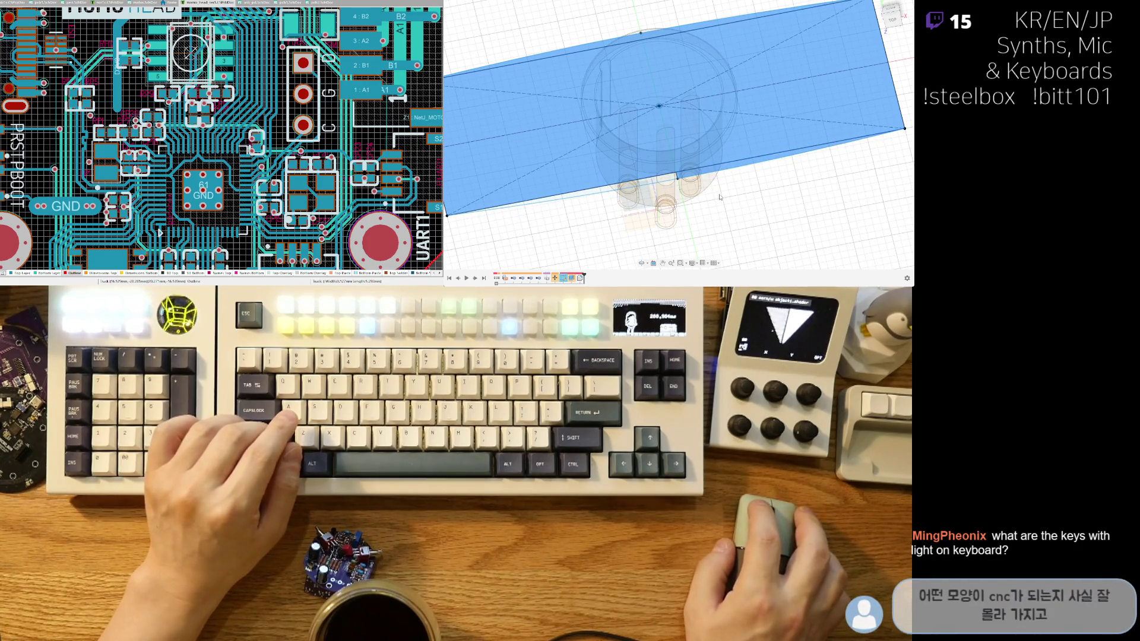
pyautogui.scroll(4, 653, 190)
pyautogui.click(741, 198)
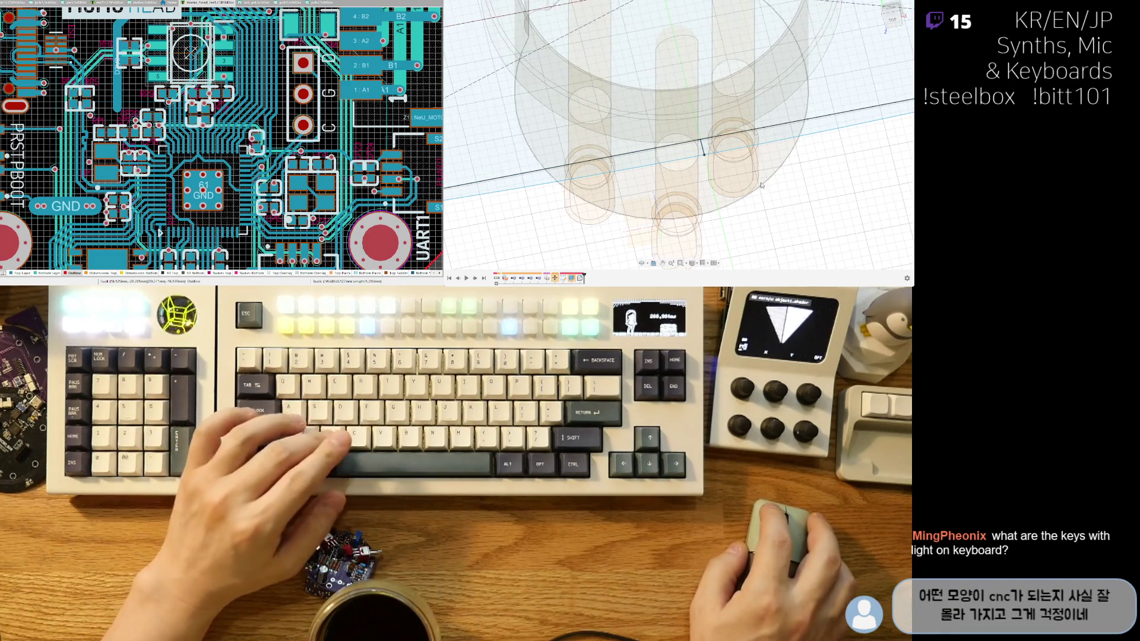
pyautogui.doubleClick(488, 84)
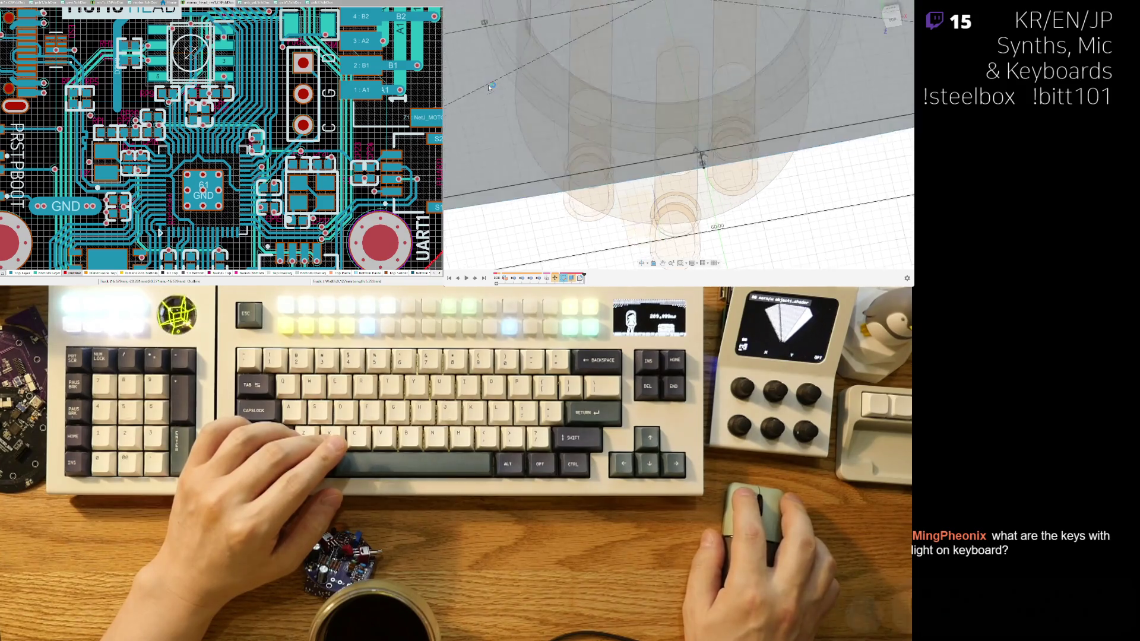
pyautogui.scroll(3, 669, 142)
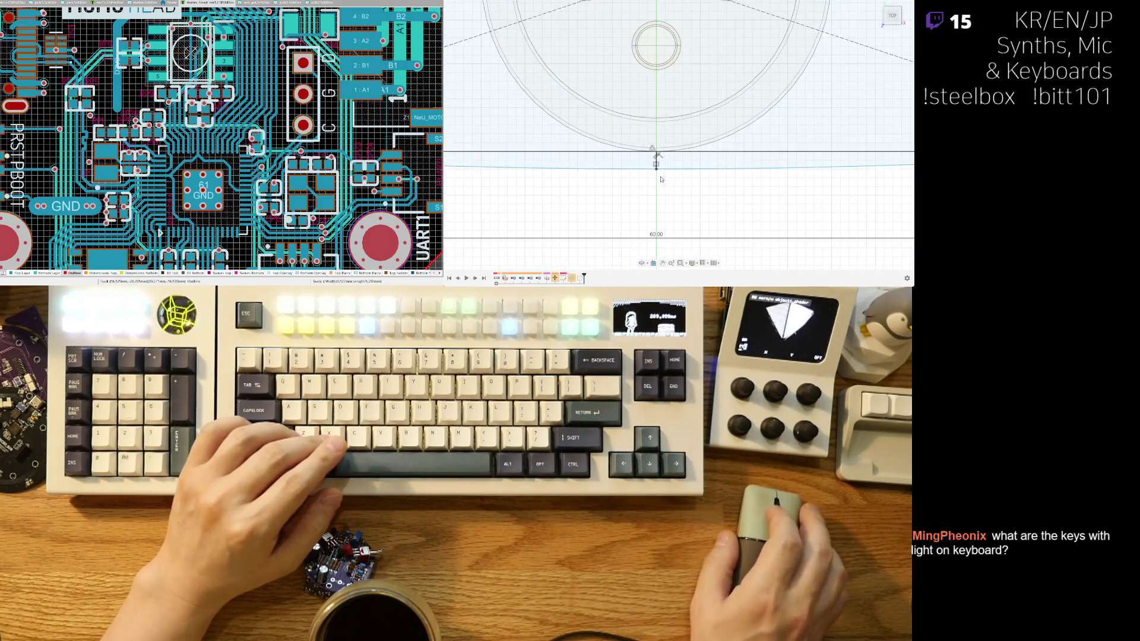
pyautogui.scroll(-3, 694, 194)
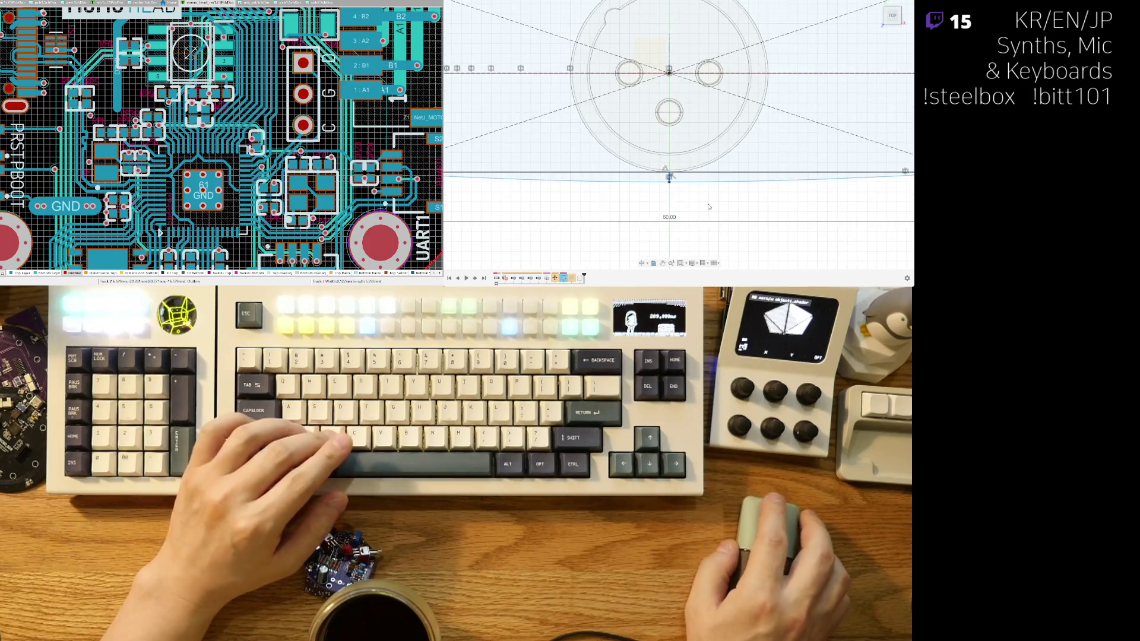
pyautogui.scroll(-3, 698, 194)
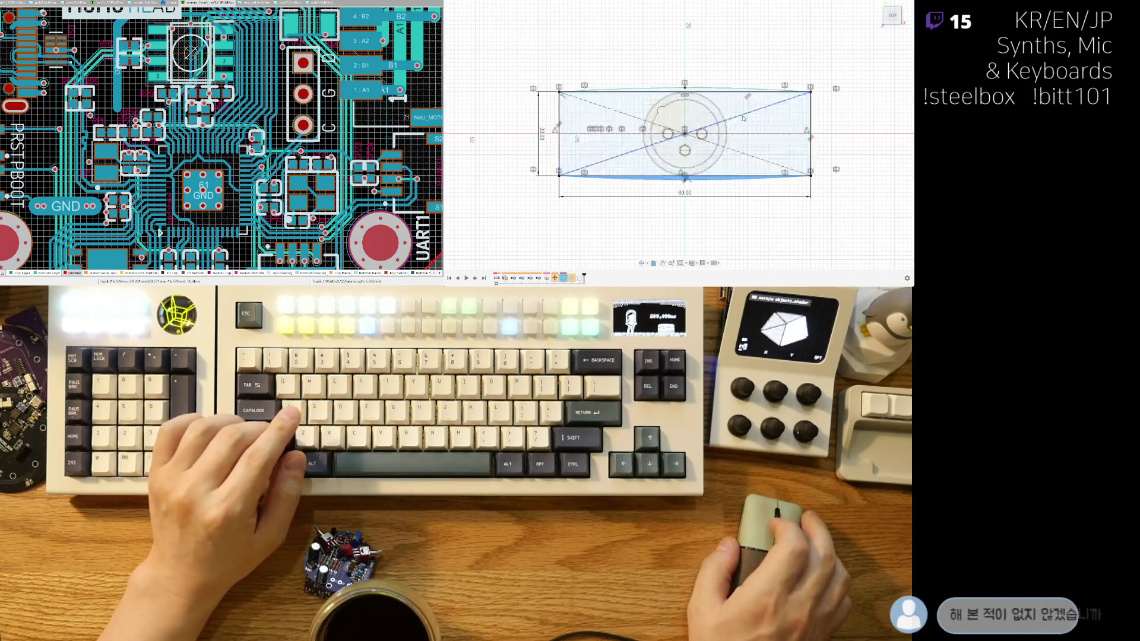
pyautogui.click(635, 98)
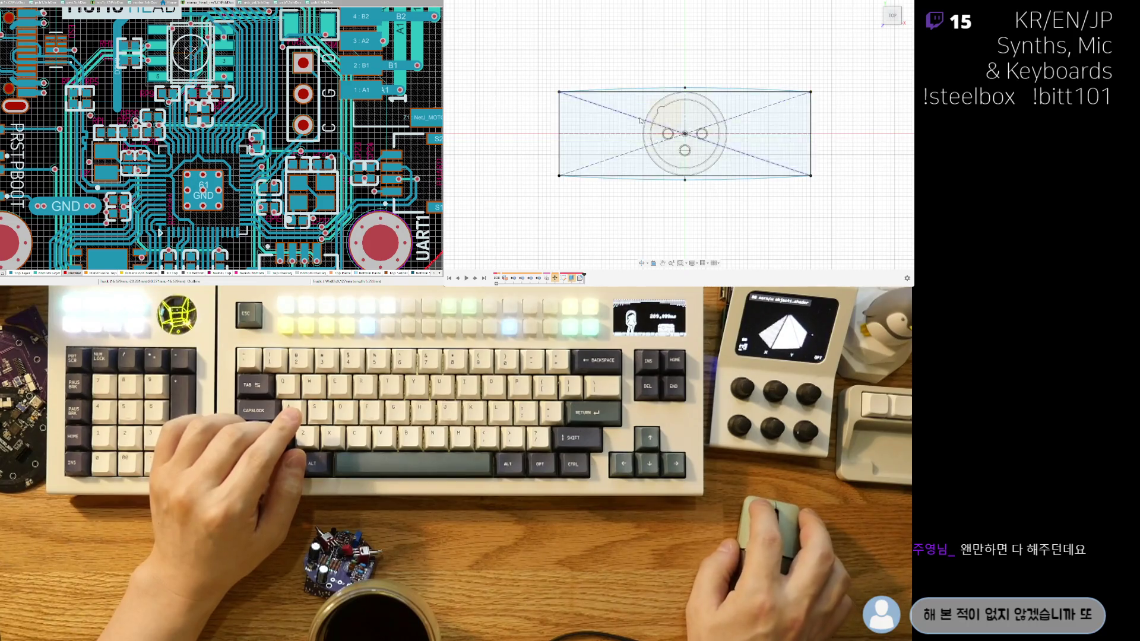
# Zoom and pan to frame the curved rectangle profile around the circular part in perspective.
pyautogui.scroll(3, 635, 96)
pyautogui.moveTo(736, 249)
pyautogui.mouseDown(button='middle')
pyautogui.moveTo(702, 113)
pyautogui.moveTo(720, 182)
pyautogui.moveTo(673, 201)
pyautogui.mouseUp(button='middle')
pyautogui.scroll(-3, 719, 137)
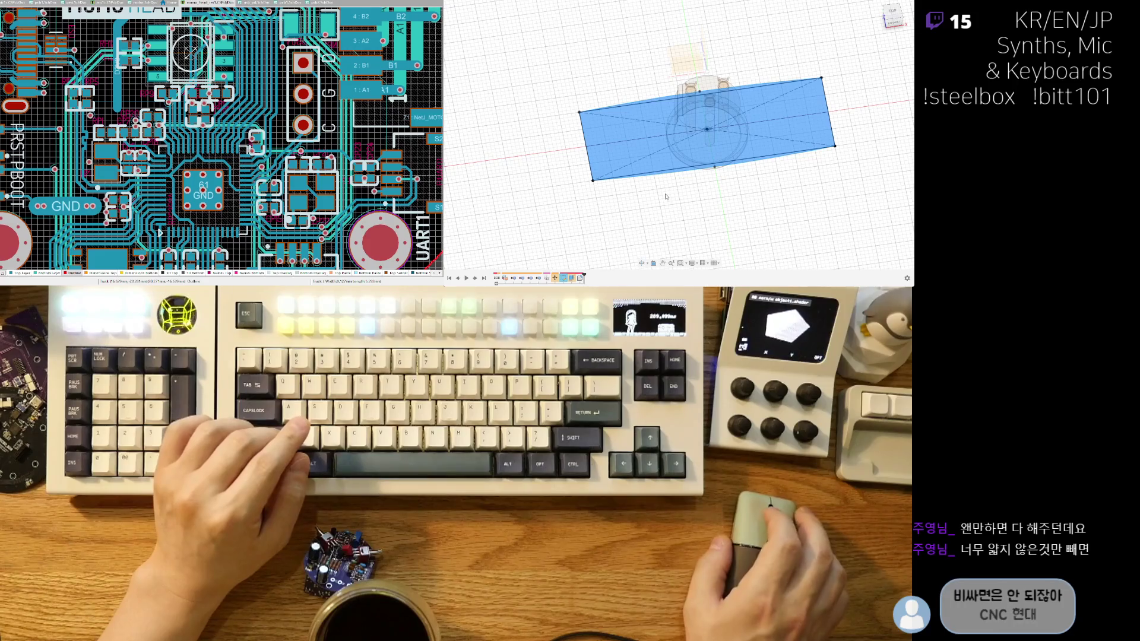
pyautogui.scroll(3, 748, 102)
pyautogui.scroll(2, 748, 102)
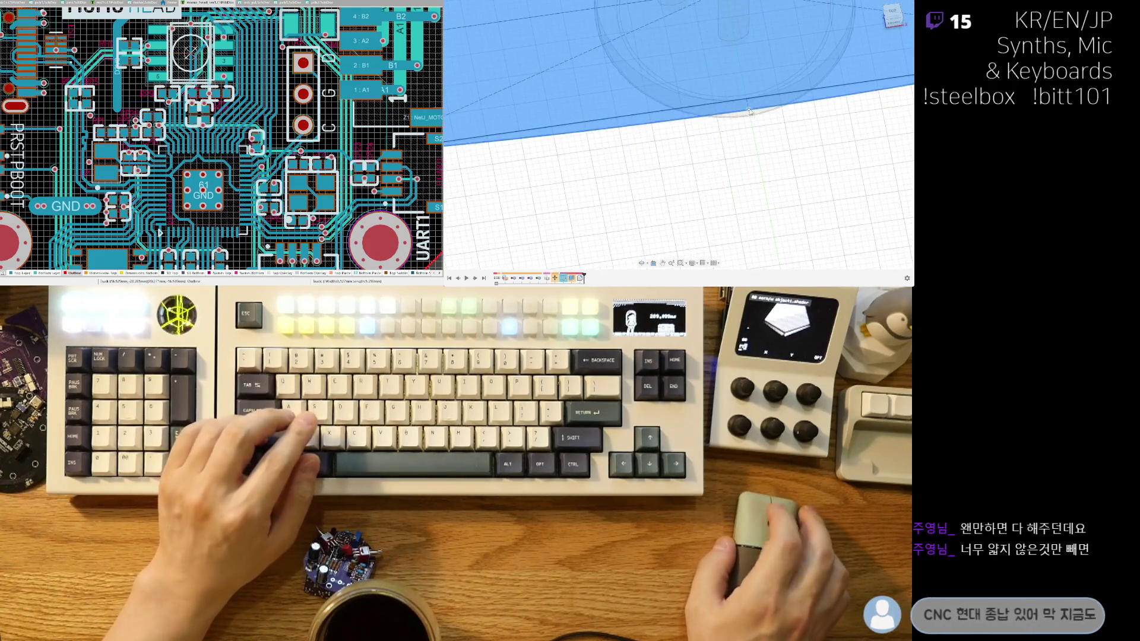
pyautogui.scroll(-2, 696, 122)
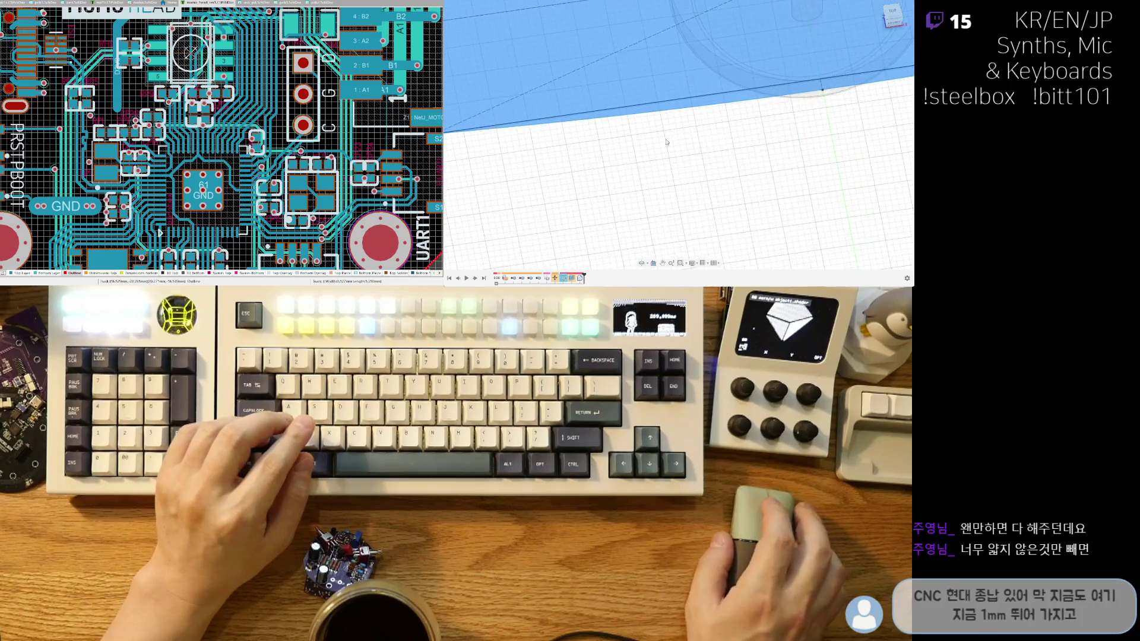
pyautogui.scroll(-2, 558, 140)
pyautogui.moveTo(843, 104); pyautogui.dragTo(712, 149, button='middle')
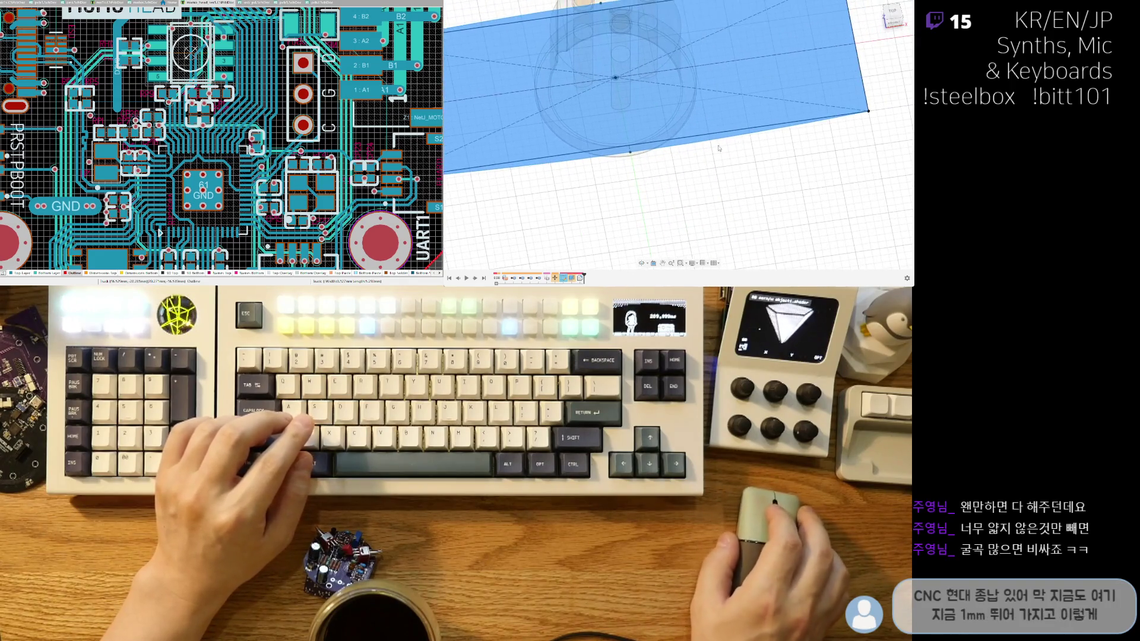
pyautogui.moveTo(617, 181)
pyautogui.mouseDown(button='middle')
pyautogui.moveTo(750, 173)
pyautogui.moveTo(732, 173)
pyautogui.mouseUp(button='middle')
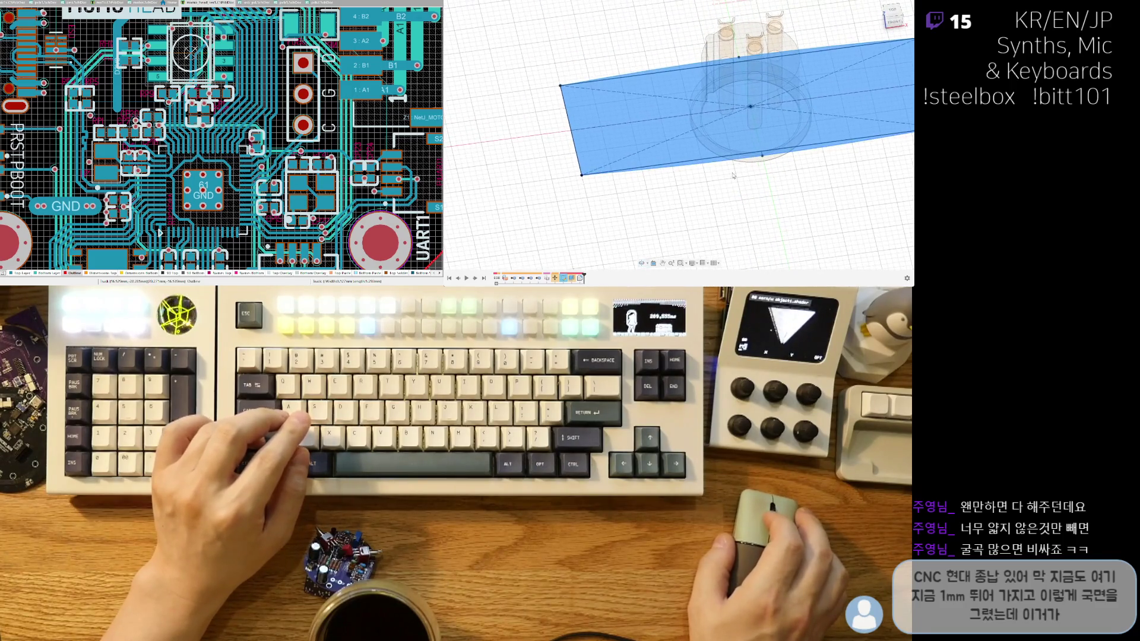
# Extrude the curved rectangle profile upward into a solid block over the circular part.
pyautogui.press('e')
pyautogui.scroll(-5, 750, 149)
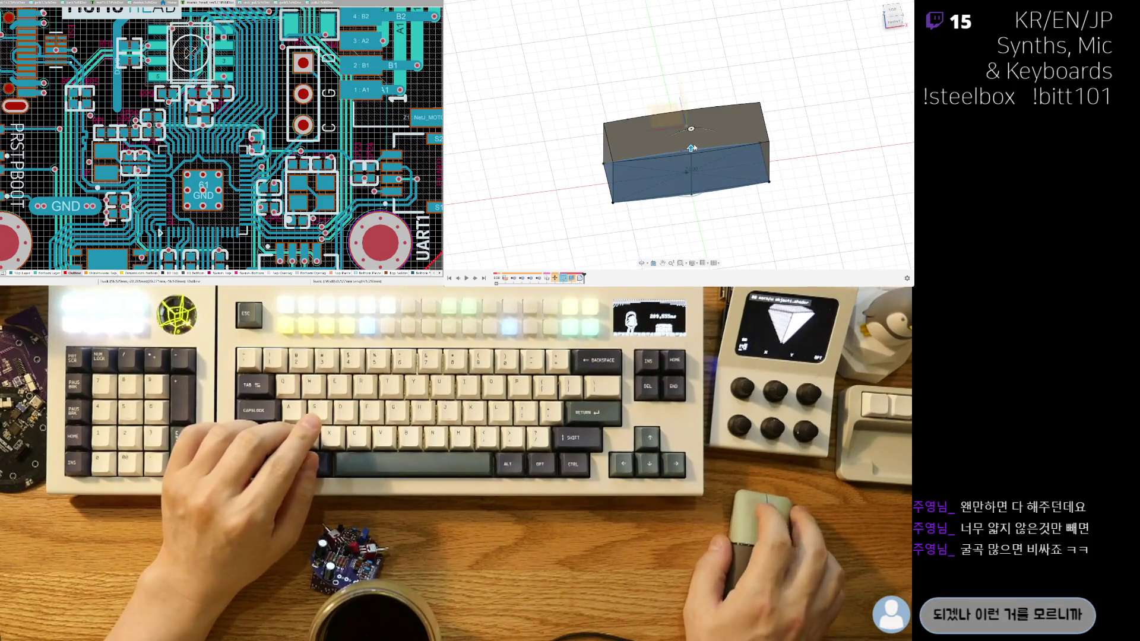
pyautogui.moveTo(691, 147); pyautogui.dragTo(695, 75)
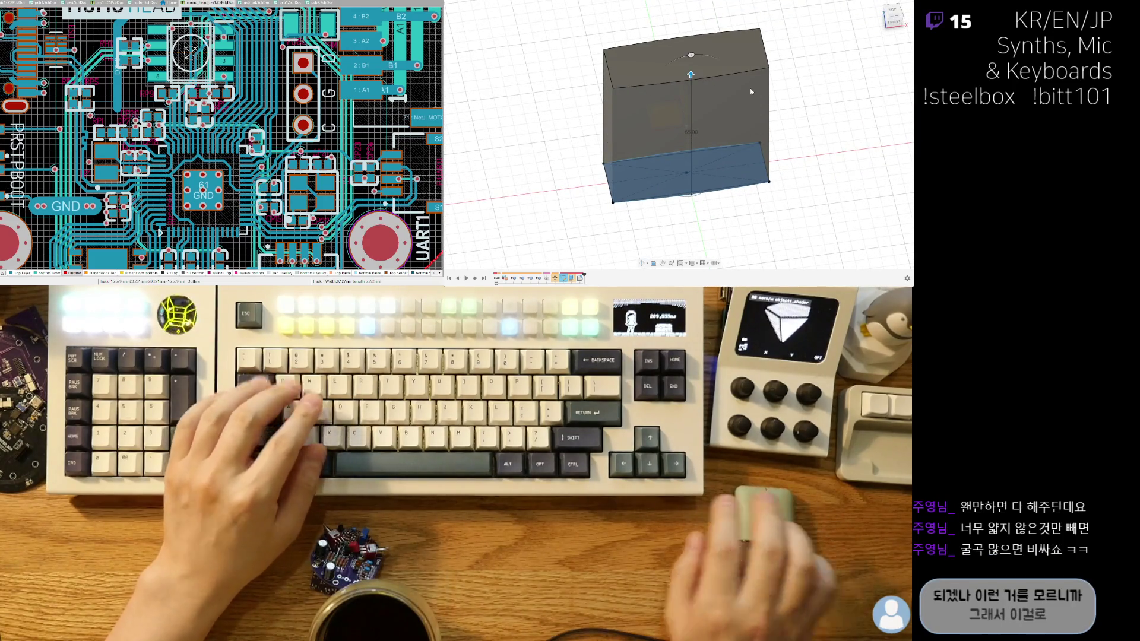
pyautogui.press('Return')
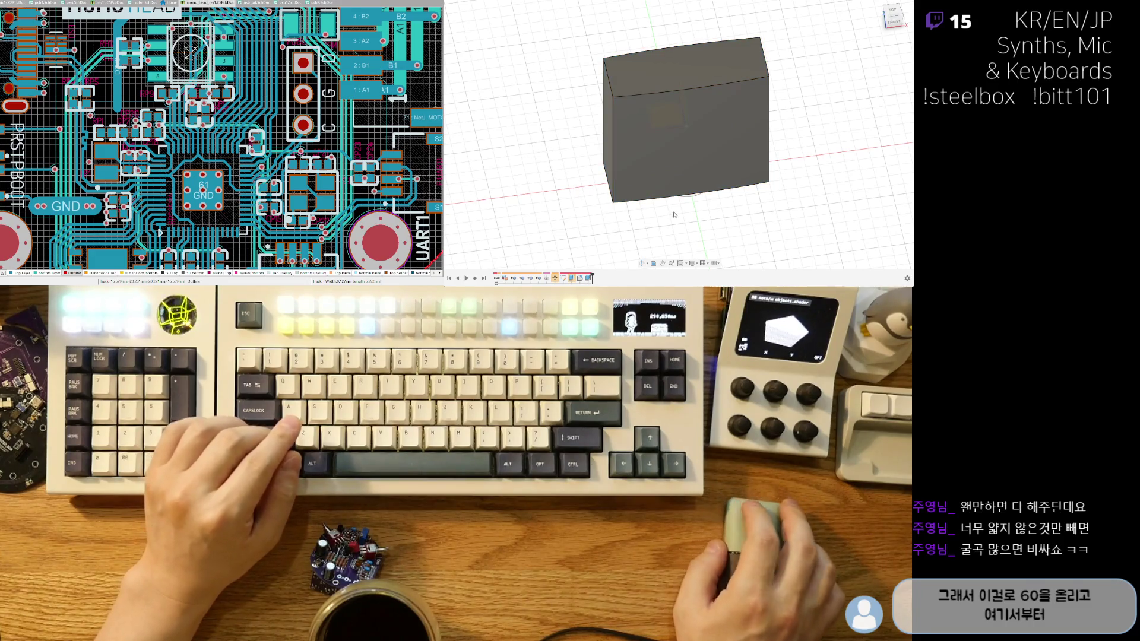
pyautogui.moveTo(673, 215)
pyautogui.keyDown('shift'); pyautogui.mouseDown(button='middle')
pyautogui.moveTo(696, 165)
pyautogui.moveTo(651, 59)
pyautogui.mouseUp(button='middle'); pyautogui.keyUp('shift')
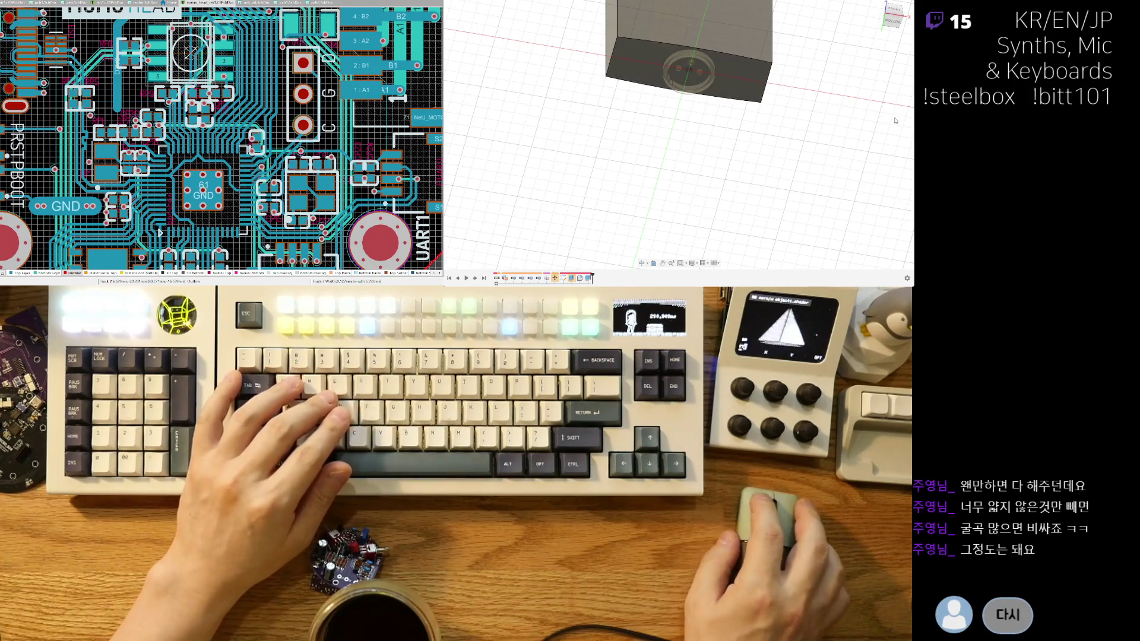
# Press-pull the block's face up by 40 mm to form a tall upright body.
pyautogui.click(667, 55)
pyautogui.scroll(3, 670, 52)
pyautogui.click(692, 40)
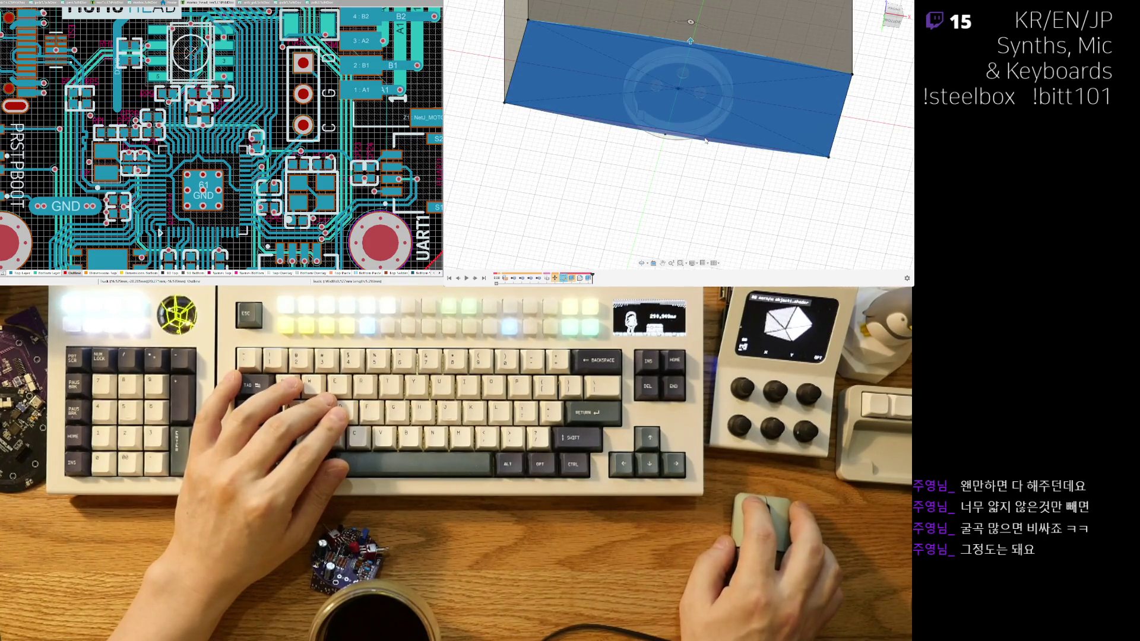
pyautogui.scroll(-3, 715, 89)
pyautogui.keyDown('shift'); pyautogui.moveTo(742, 52); pyautogui.dragTo(765, 106, button='middle'); pyautogui.keyUp('shift')
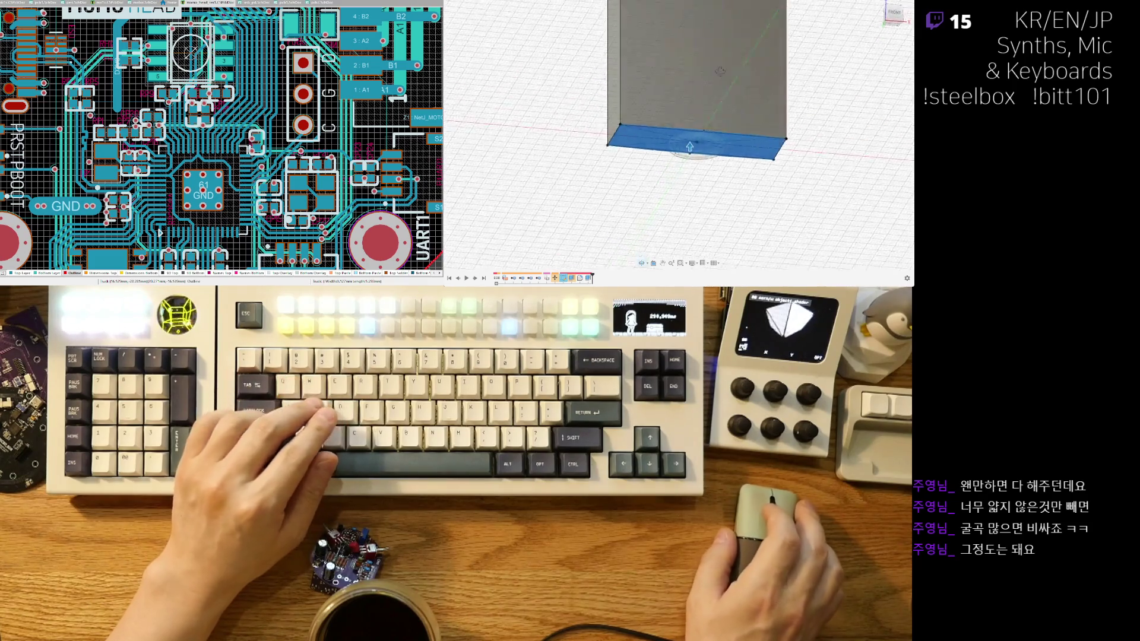
pyautogui.scroll(-3, 777, 124)
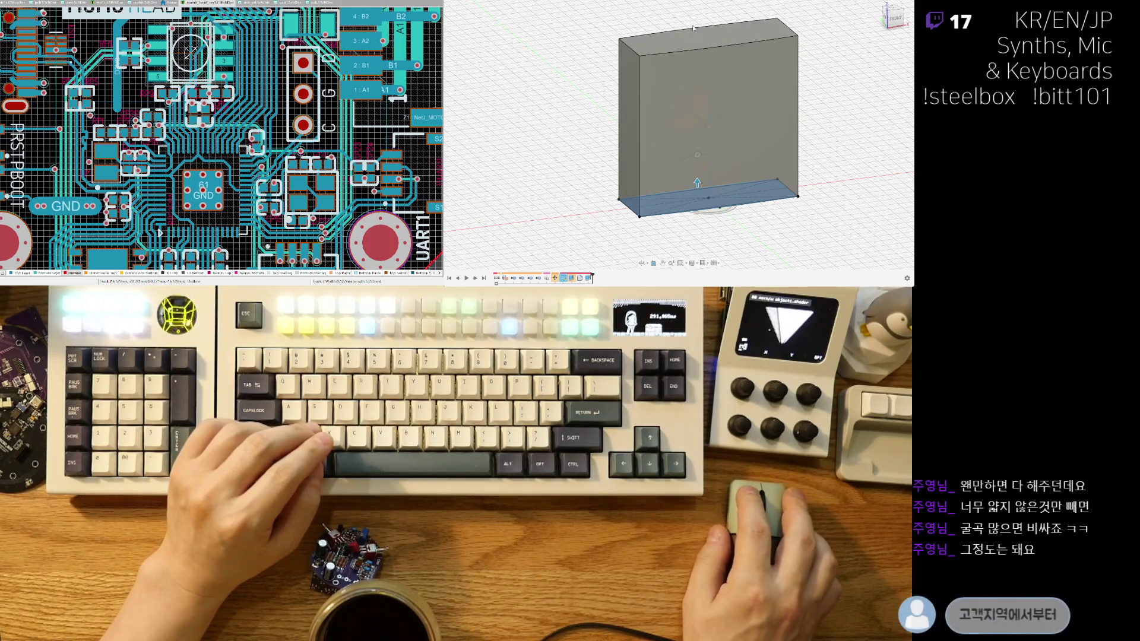
pyautogui.scroll(-2, 682, 59)
pyautogui.scroll(-2, 668, 100)
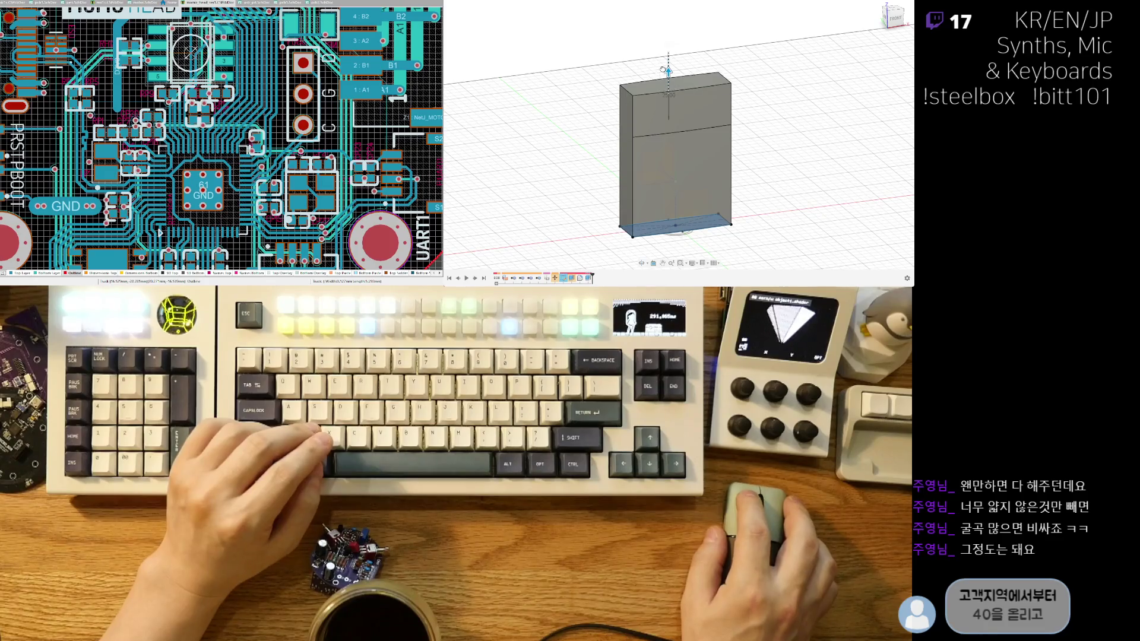
pyautogui.moveTo(663, 70); pyautogui.dragTo(664, 60)
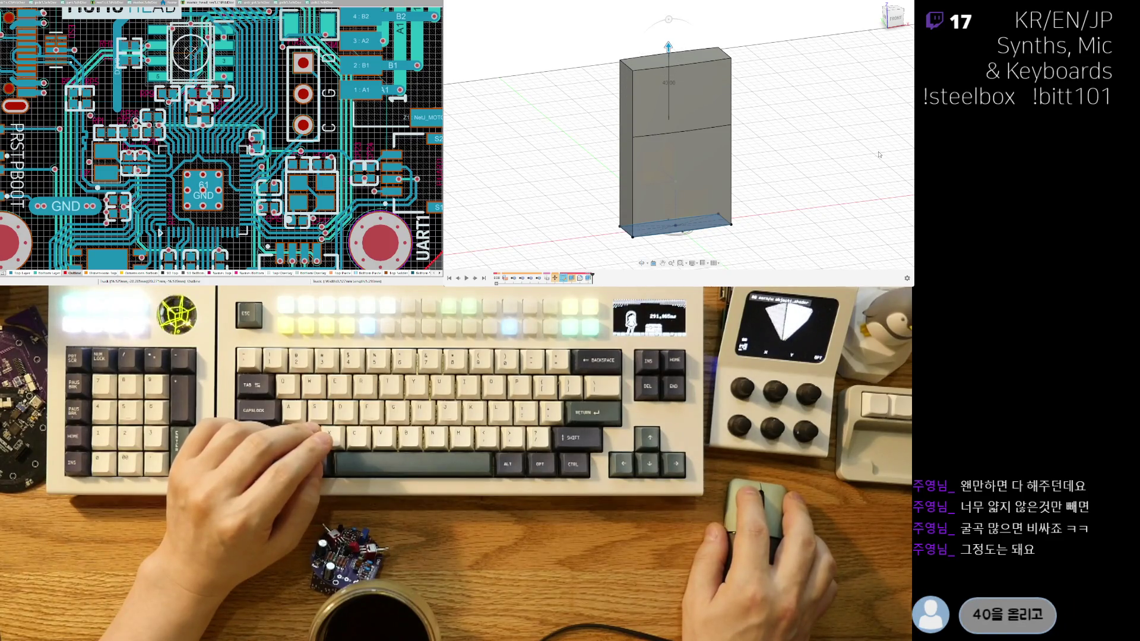
pyautogui.press('Return')
pyautogui.moveTo(877, 158)
pyautogui.keyDown('shift'); pyautogui.mouseDown(button='middle')
pyautogui.moveTo(761, 152)
pyautogui.moveTo(710, 76)
pyautogui.mouseUp(button='middle'); pyautogui.keyUp('shift')
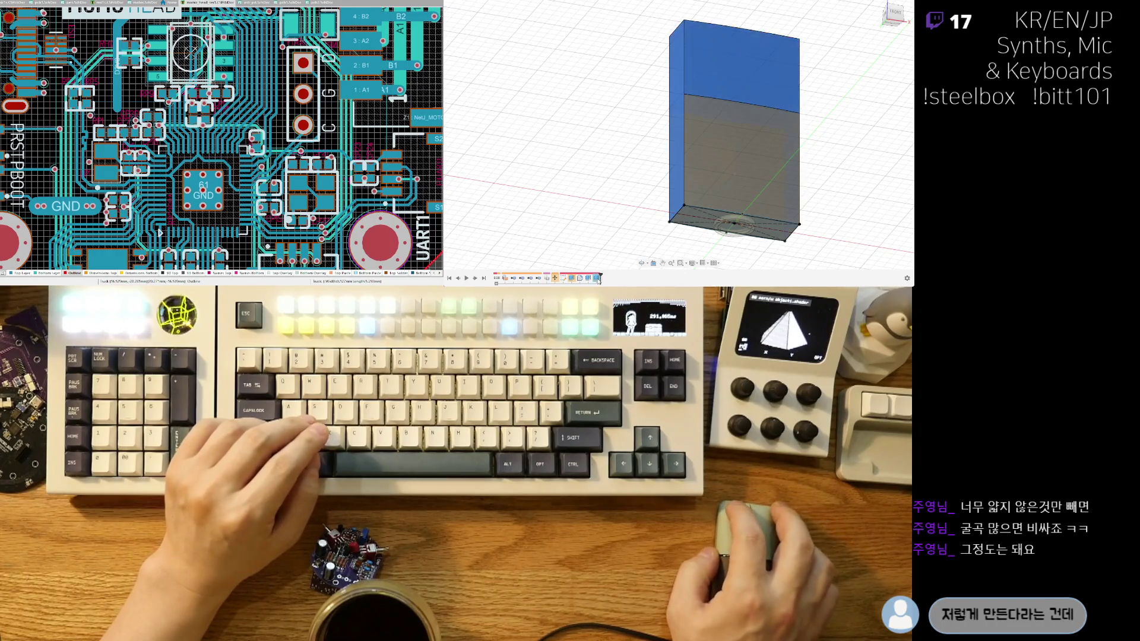
pyautogui.keyDown('shift'); pyautogui.moveTo(698, 147); pyautogui.dragTo(746, 114, button='middle'); pyautogui.keyUp('shift')
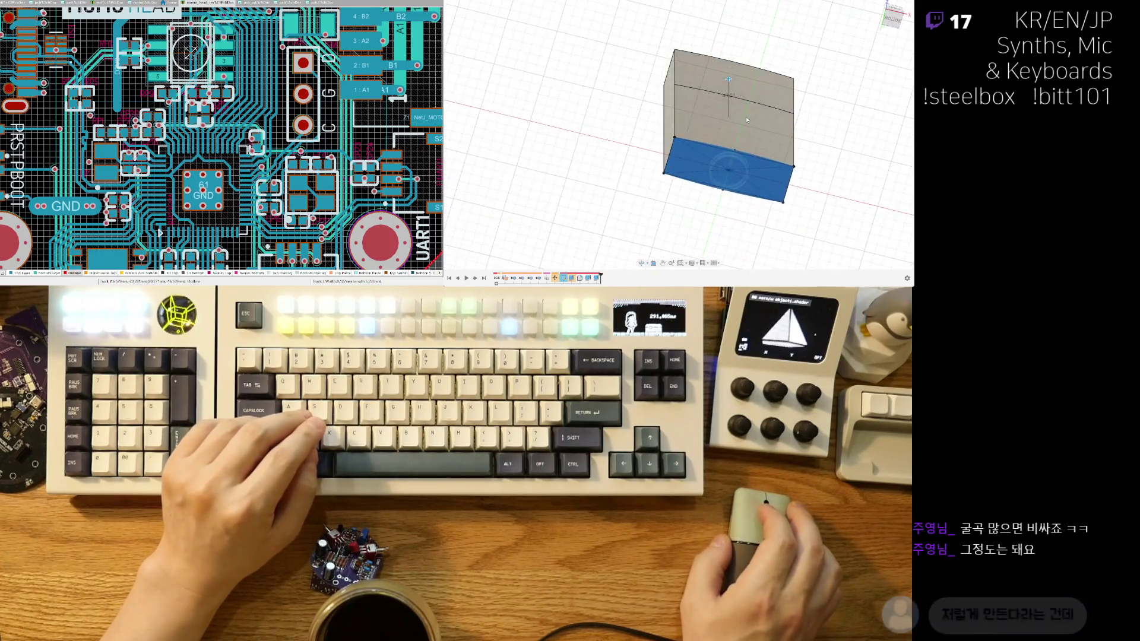
pyautogui.scroll(5, 746, 114)
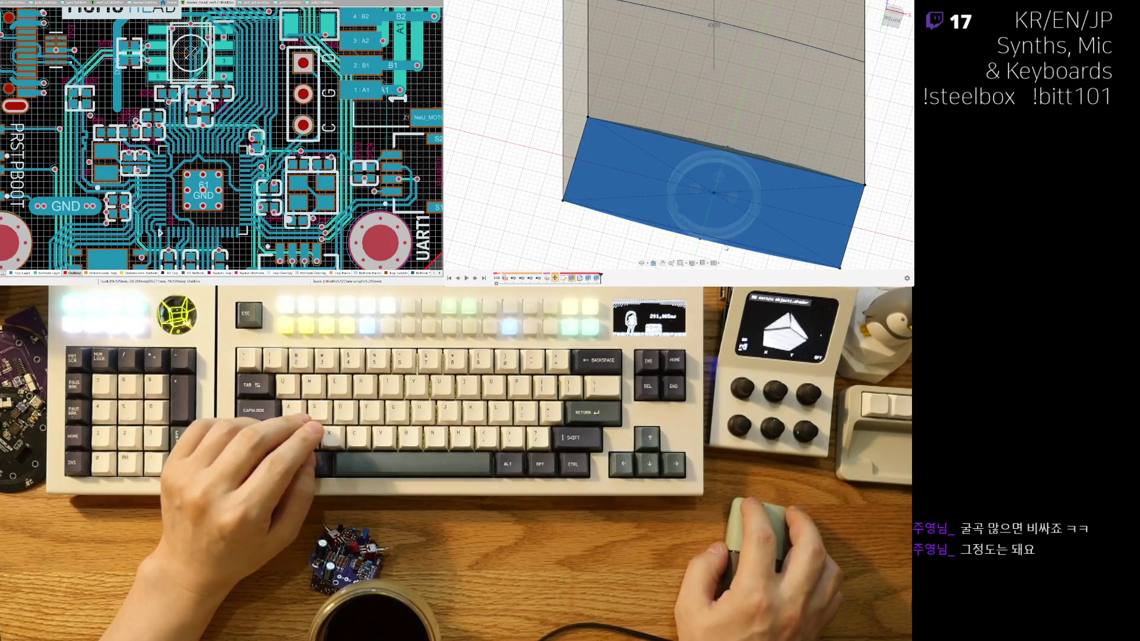
pyautogui.scroll(-5, 727, 227)
pyautogui.moveTo(712, 106)
pyautogui.keyDown('shift'); pyautogui.mouseDown(button='middle')
pyautogui.moveTo(768, 108)
pyautogui.moveTo(805, 186)
pyautogui.moveTo(657, 115)
pyautogui.moveTo(742, 128)
pyautogui.moveTo(730, 74)
pyautogui.mouseUp(button='middle'); pyautogui.keyUp('shift')
pyautogui.click(877, 170)
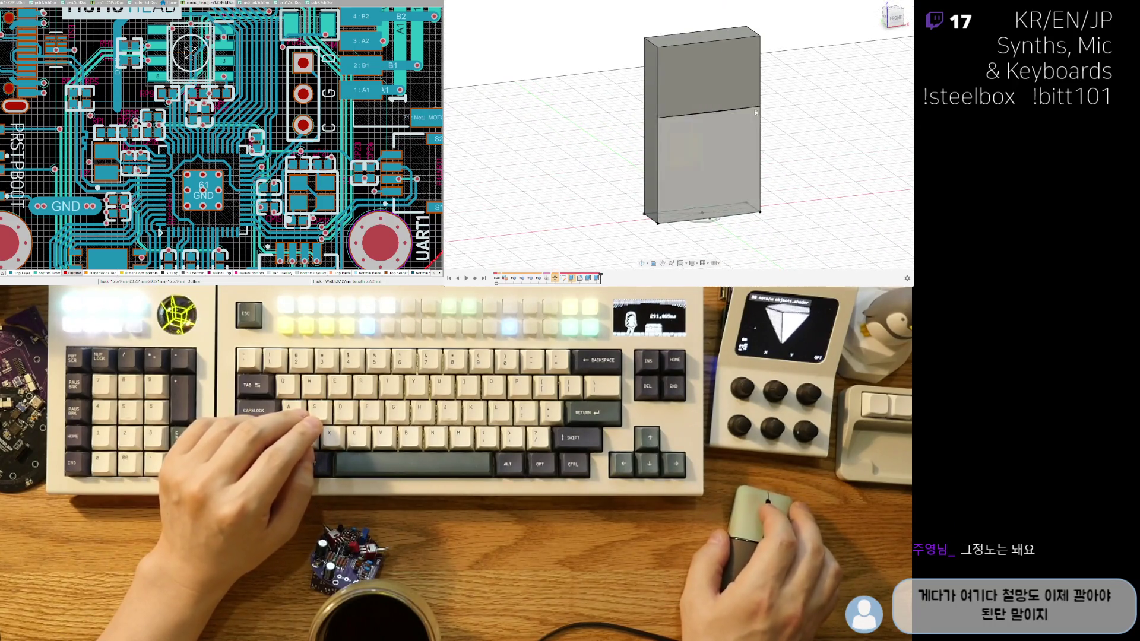
pyautogui.click(721, 79)
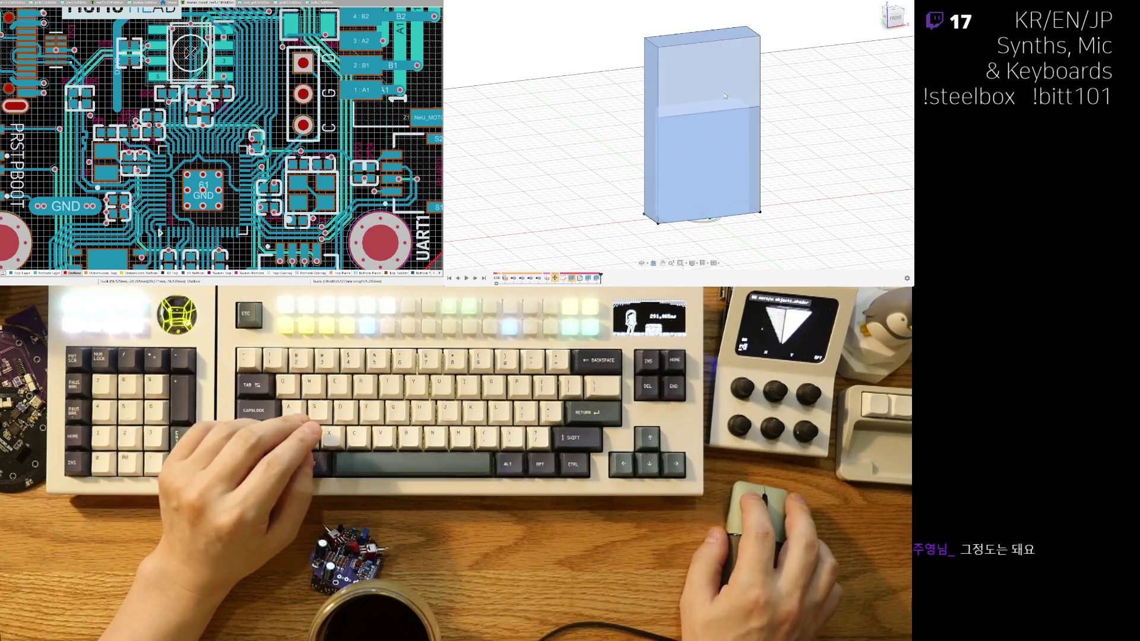
pyautogui.click(812, 129)
pyautogui.keyDown('shift'); pyautogui.moveTo(813, 130); pyautogui.dragTo(676, 61, button='middle'); pyautogui.keyUp('shift')
pyautogui.click(677, 60)
pyautogui.click(504, 90)
pyautogui.hotkey('ctrl', 'a')
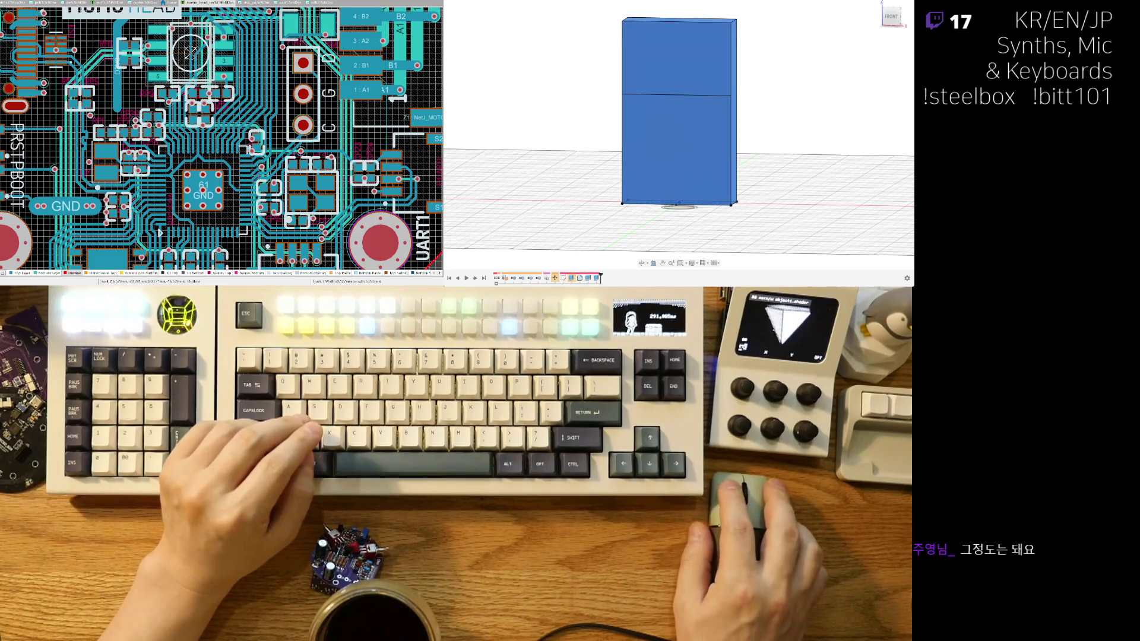
pyautogui.press('Escape')
pyautogui.click(661, 38)
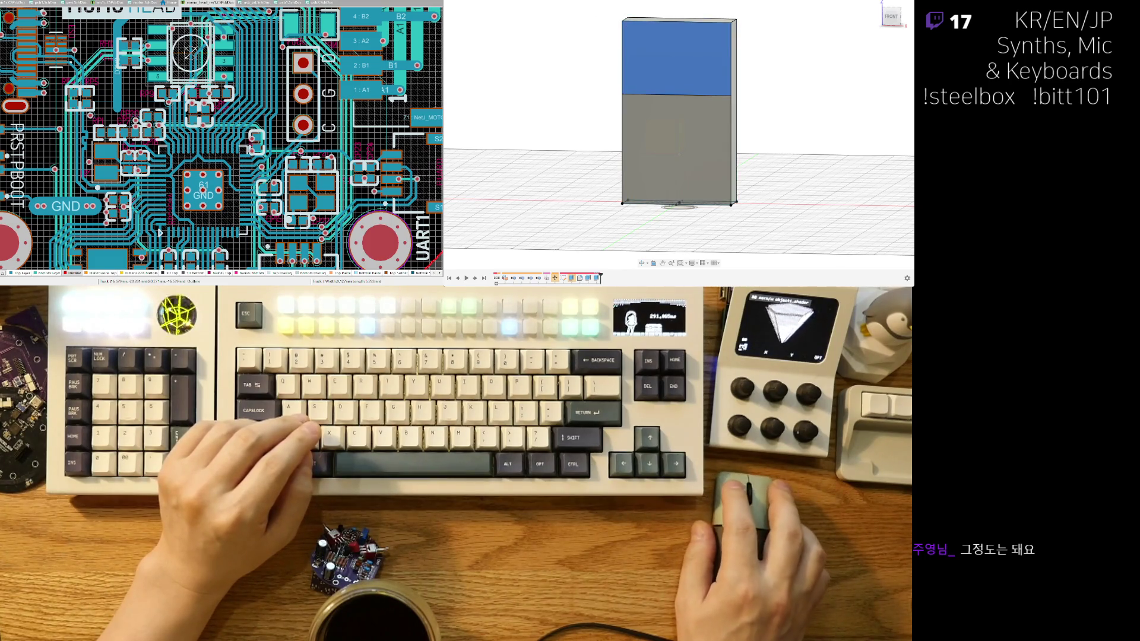
pyautogui.scroll(5, 628, 72)
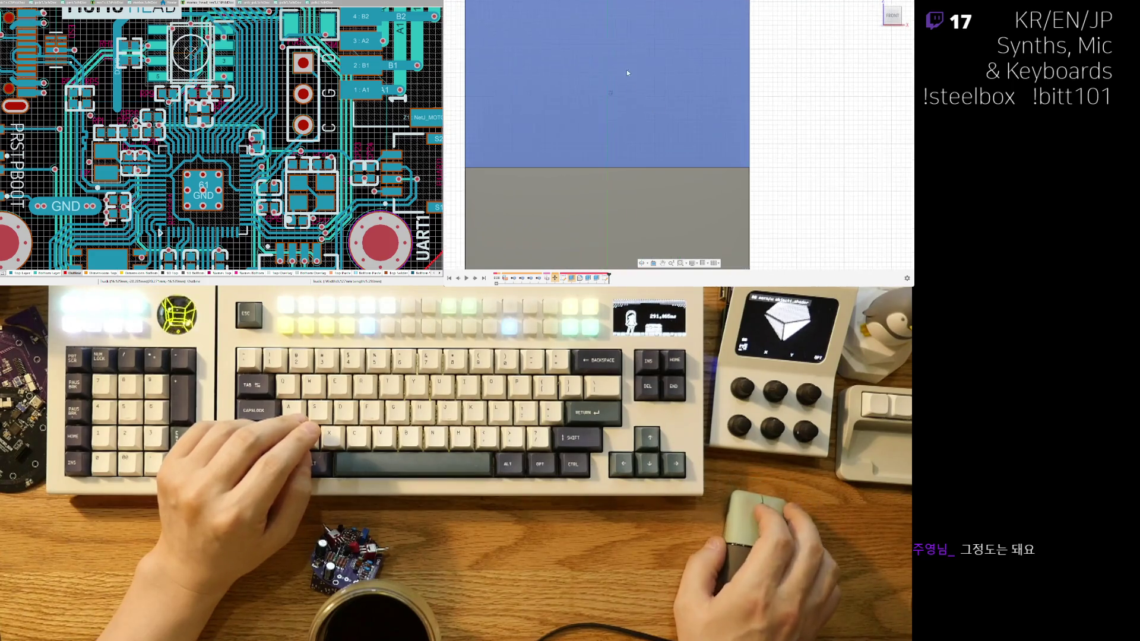
# Draw an inset rectangle on the upper front face and select its profile.
pyautogui.moveTo(628, 73); pyautogui.dragTo(691, 106, button='middle')
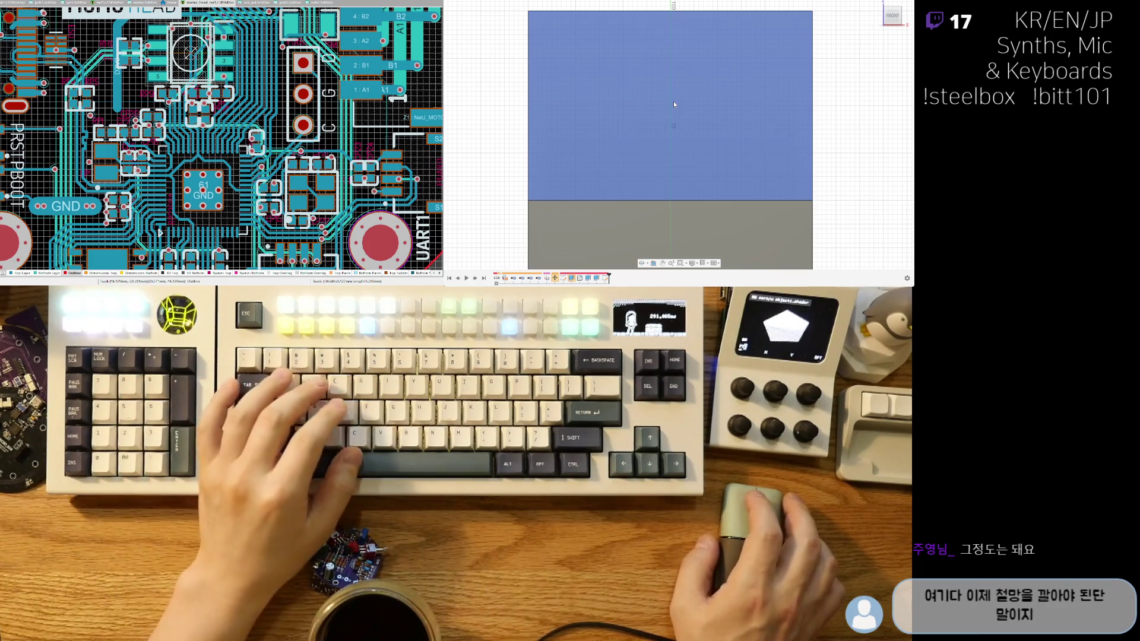
pyautogui.press('r')
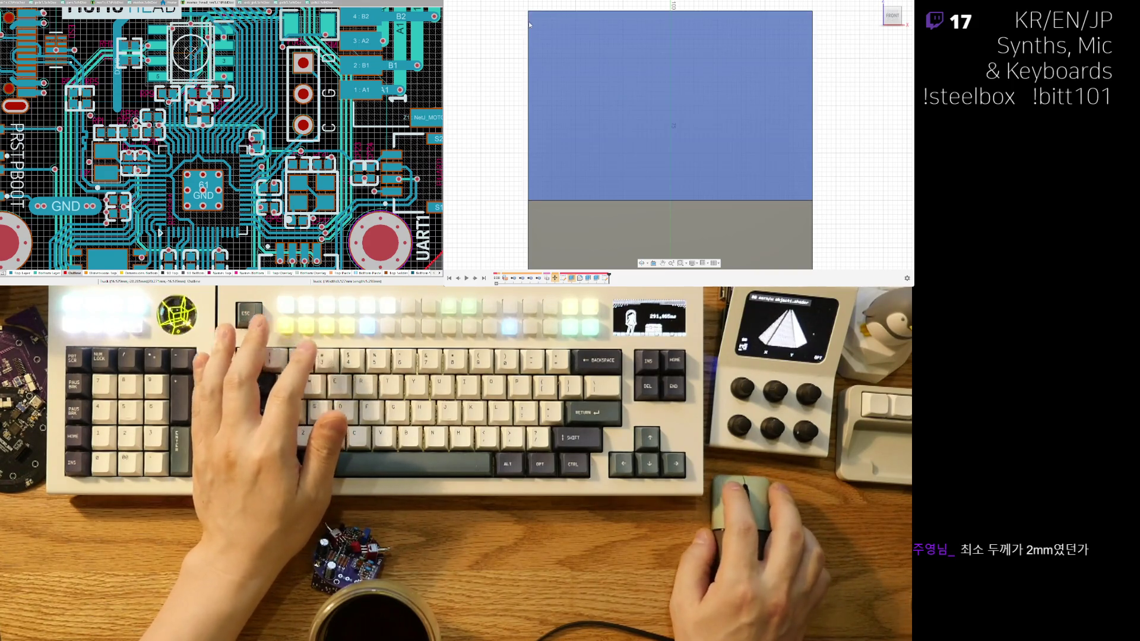
pyautogui.click(555, 137)
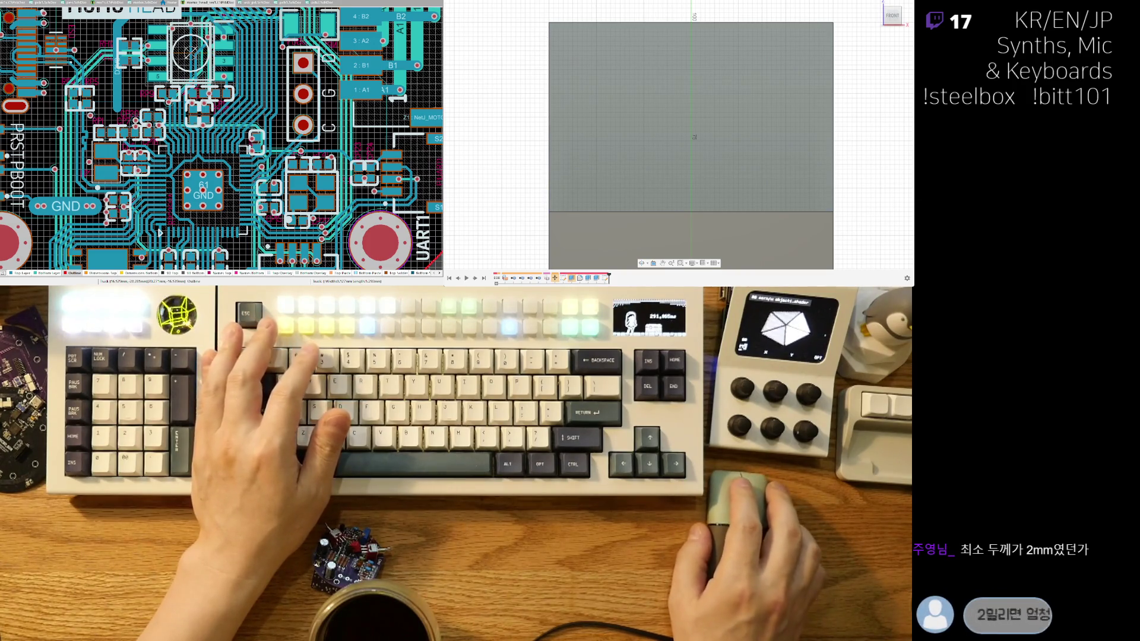
pyautogui.press('Escape')
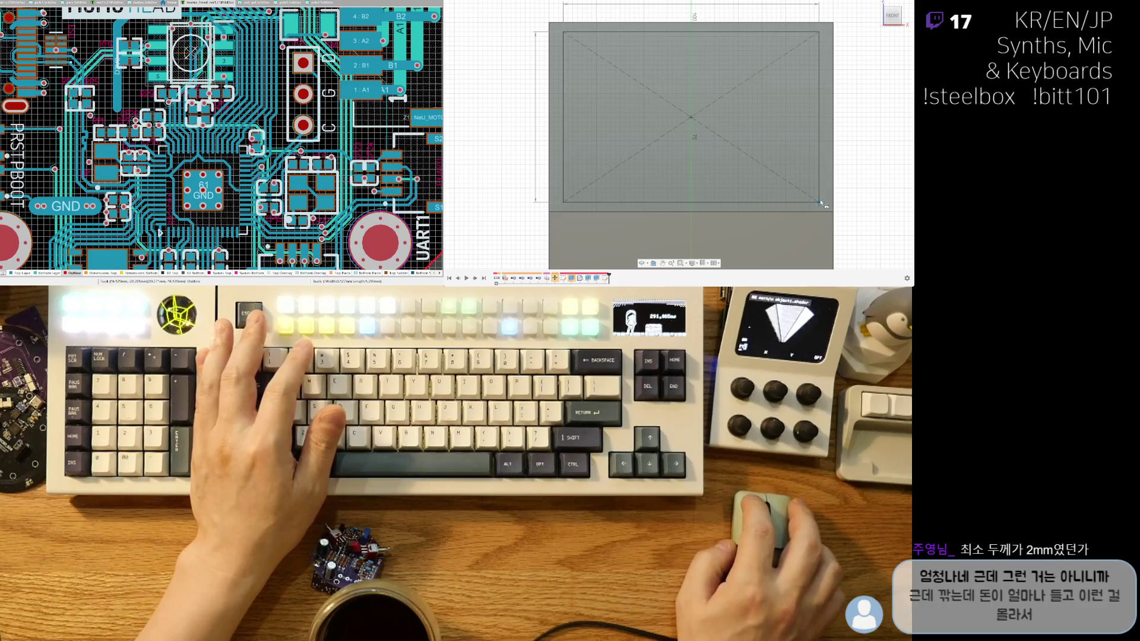
pyautogui.moveTo(809, 197); pyautogui.dragTo(782, 197, button='middle')
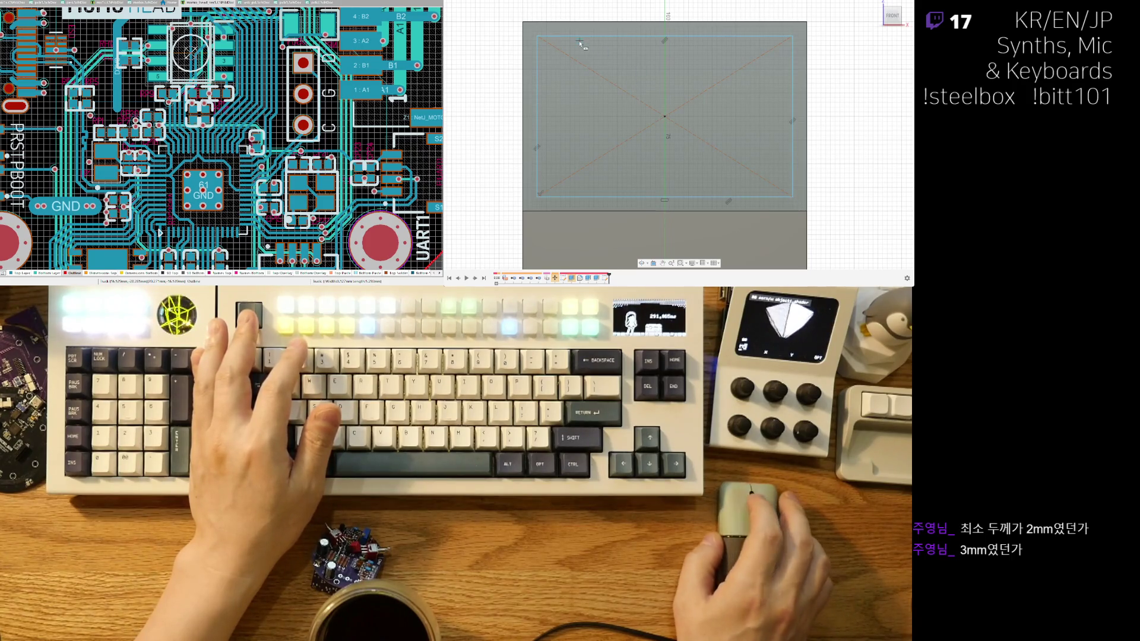
pyautogui.moveTo(637, 93)
pyautogui.keyDown('shift'); pyautogui.mouseDown(button='middle')
pyautogui.moveTo(719, 119)
pyautogui.moveTo(683, 95)
pyautogui.mouseUp(button='middle'); pyautogui.keyUp('shift')
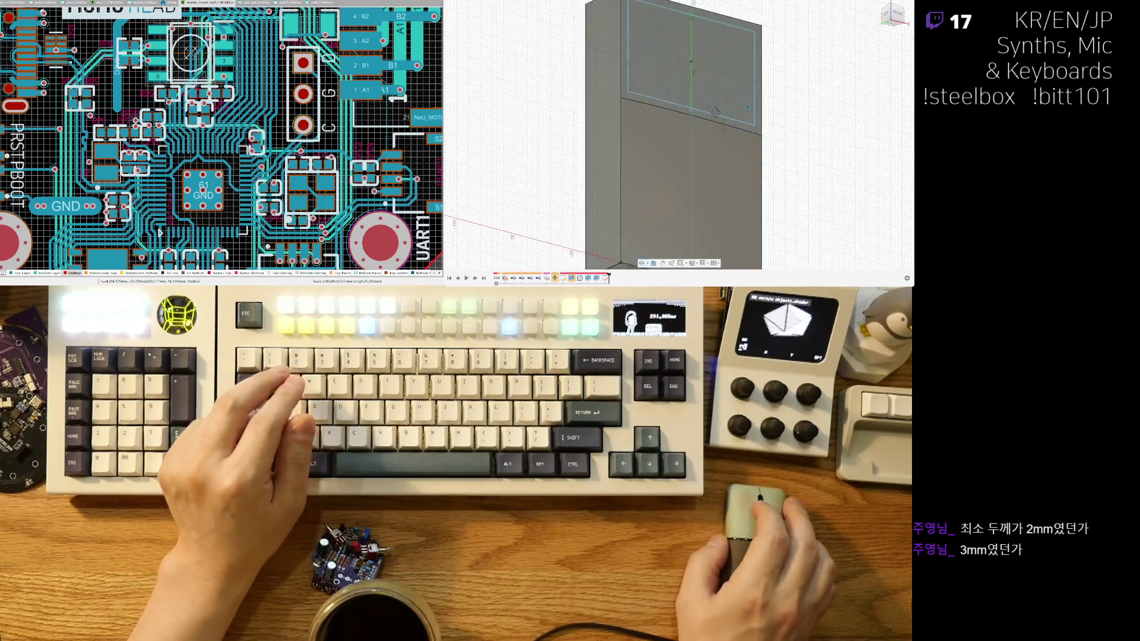
pyautogui.scroll(3, 654, 77)
pyautogui.click(654, 77)
pyautogui.scroll(-5, 665, 89)
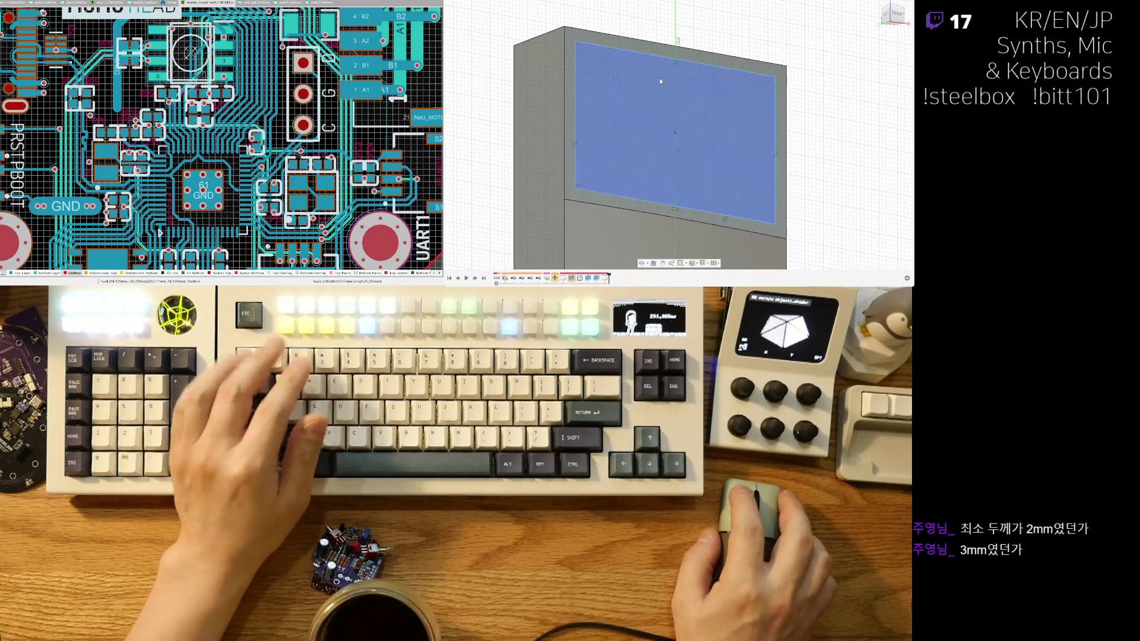
pyautogui.moveTo(665, 89)
pyautogui.keyDown('shift'); pyautogui.mouseDown(button='middle')
pyautogui.moveTo(719, 150)
pyautogui.moveTo(712, 158)
pyautogui.mouseUp(button='middle'); pyautogui.keyUp('shift')
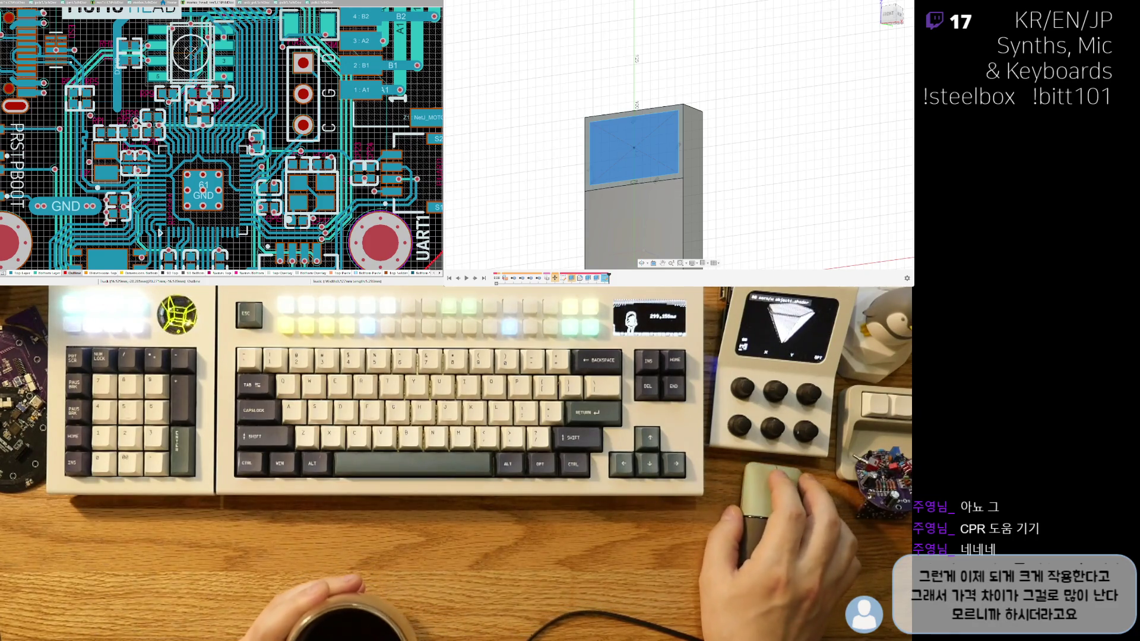
pyautogui.click(681, 198)
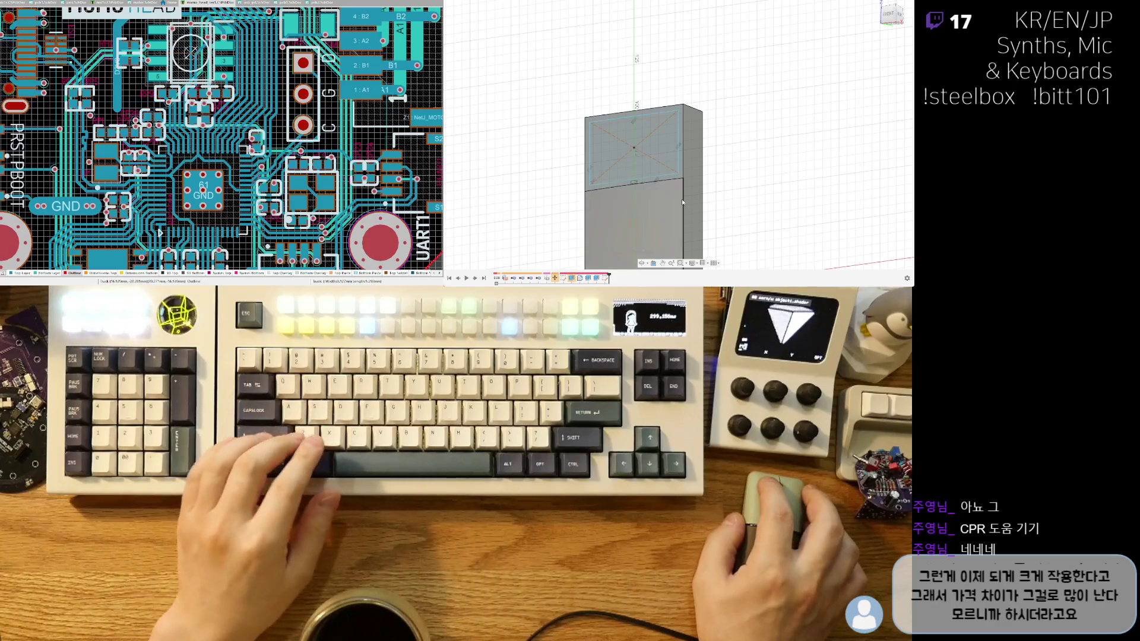
pyautogui.moveTo(681, 198); pyautogui.dragTo(681, 130, button='middle')
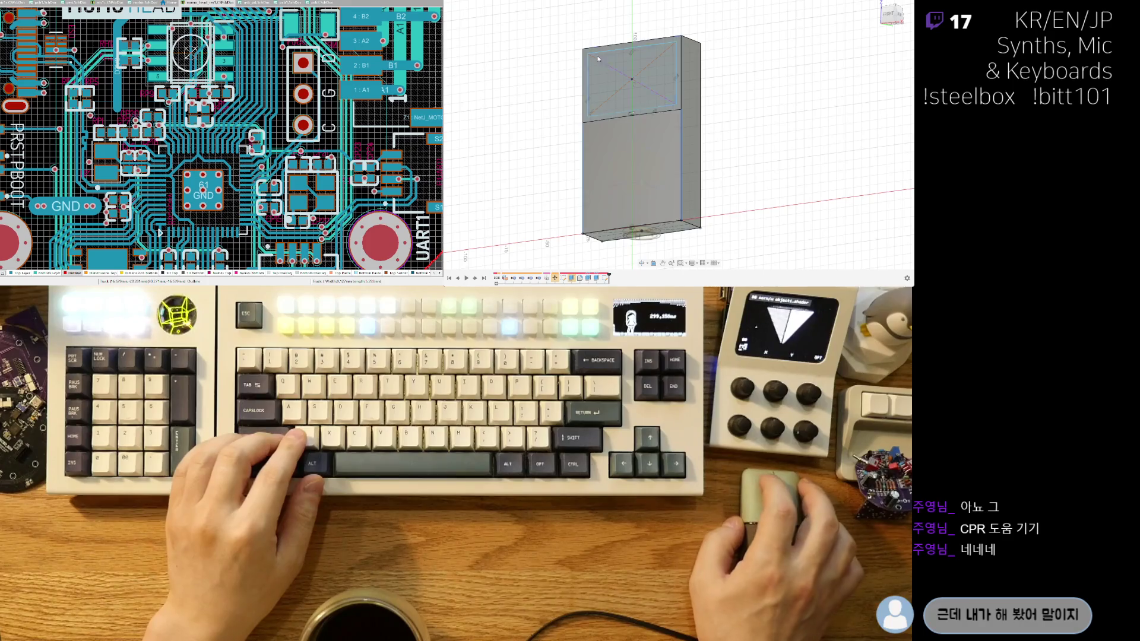
pyautogui.keyDown('shift'); pyautogui.moveTo(734, 178); pyautogui.dragTo(759, 165, button='middle'); pyautogui.keyUp('shift')
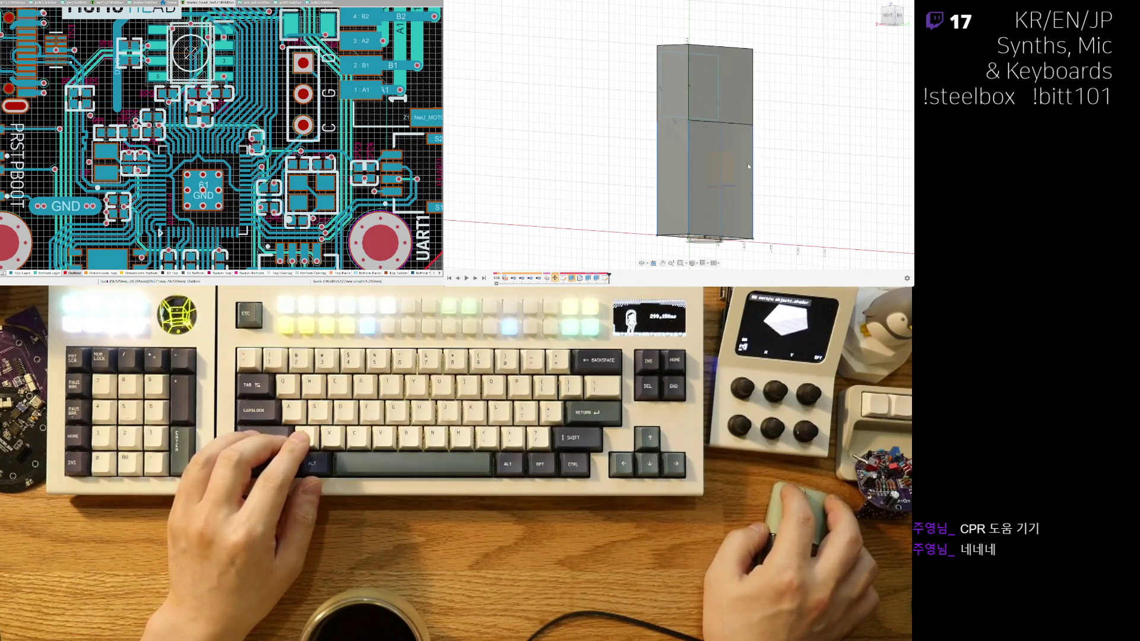
pyautogui.keyDown('shift'); pyautogui.moveTo(777, 172); pyautogui.dragTo(683, 118, button='middle'); pyautogui.keyUp('shift')
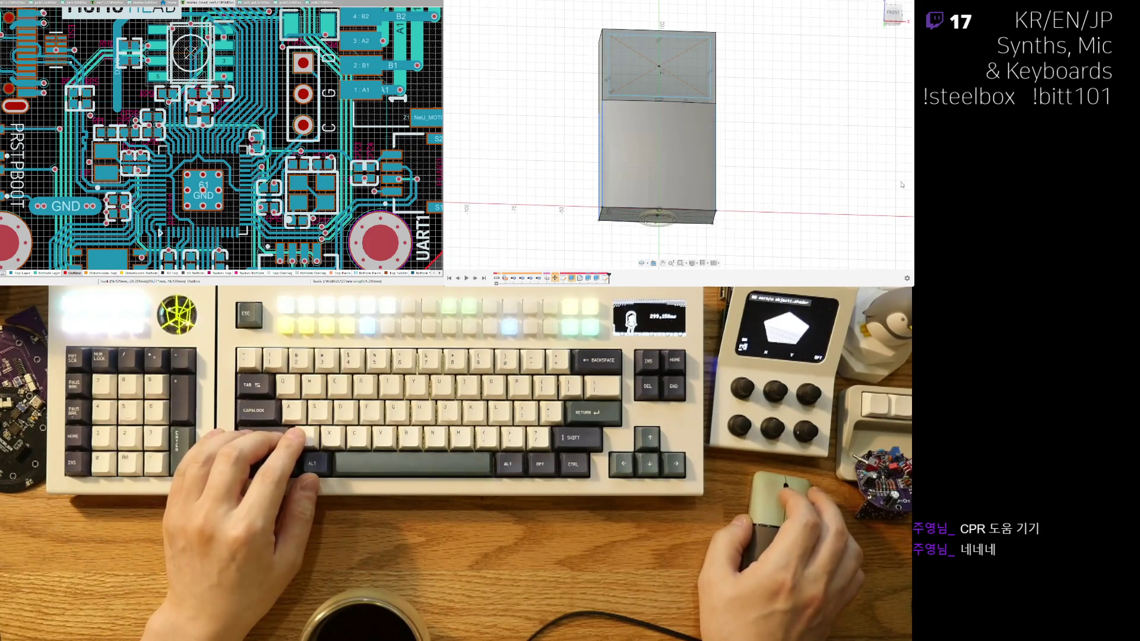
pyautogui.keyDown('shift'); pyautogui.moveTo(901, 184); pyautogui.dragTo(892, 45, button='middle'); pyautogui.keyUp('shift')
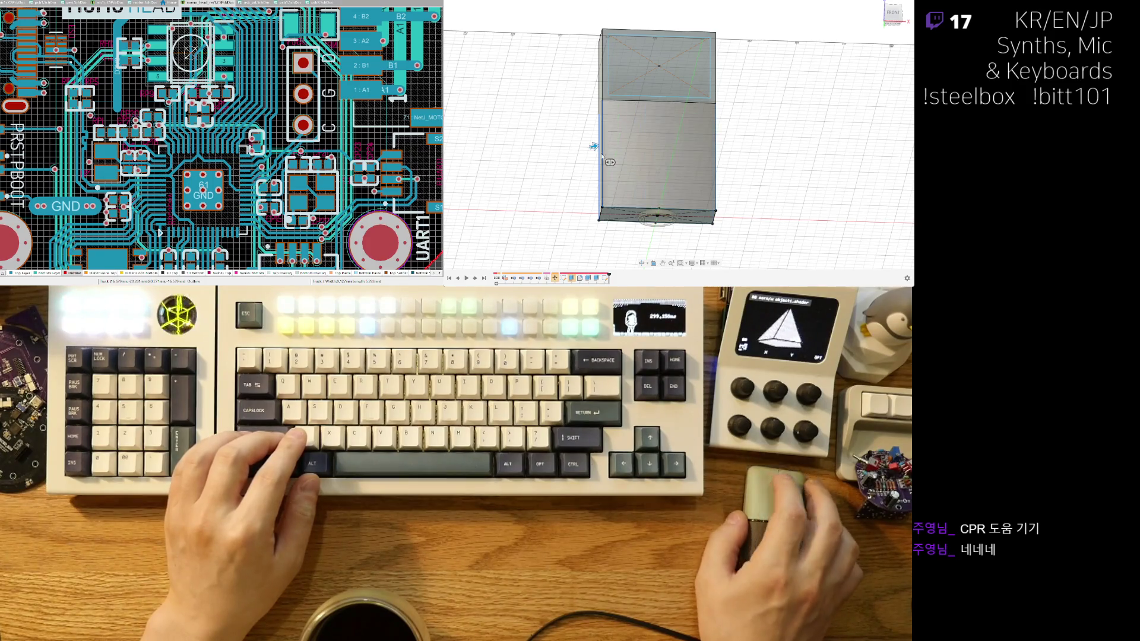
pyautogui.moveTo(595, 147); pyautogui.dragTo(597, 145)
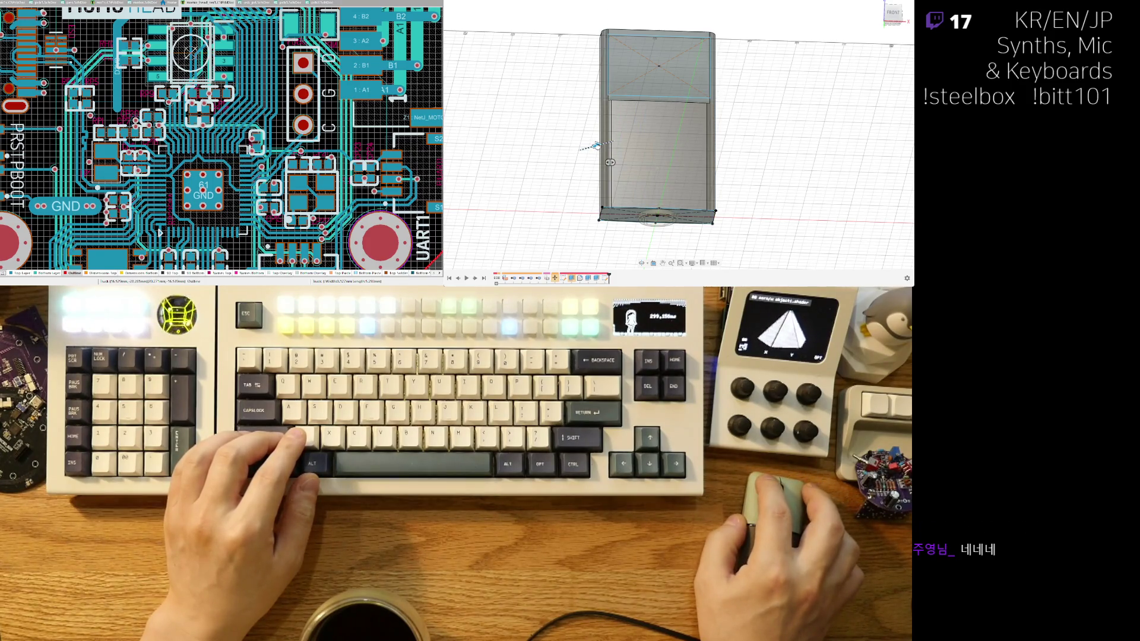
pyautogui.scroll(5, 616, 119)
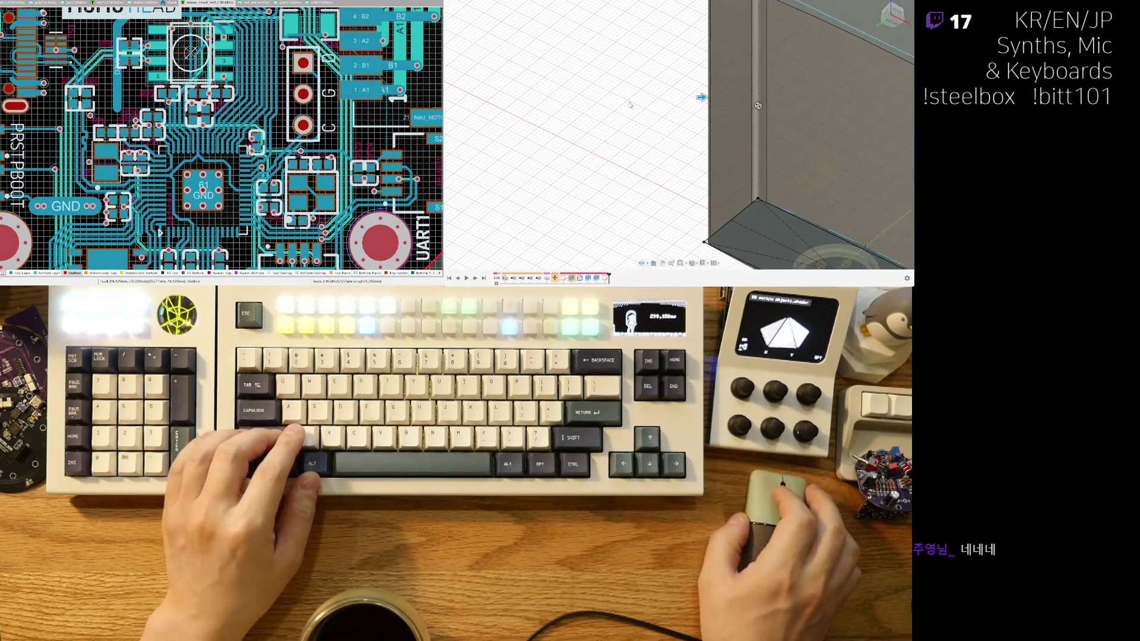
pyautogui.scroll(-5, 635, 173)
pyautogui.moveTo(597, 160); pyautogui.dragTo(609, 160)
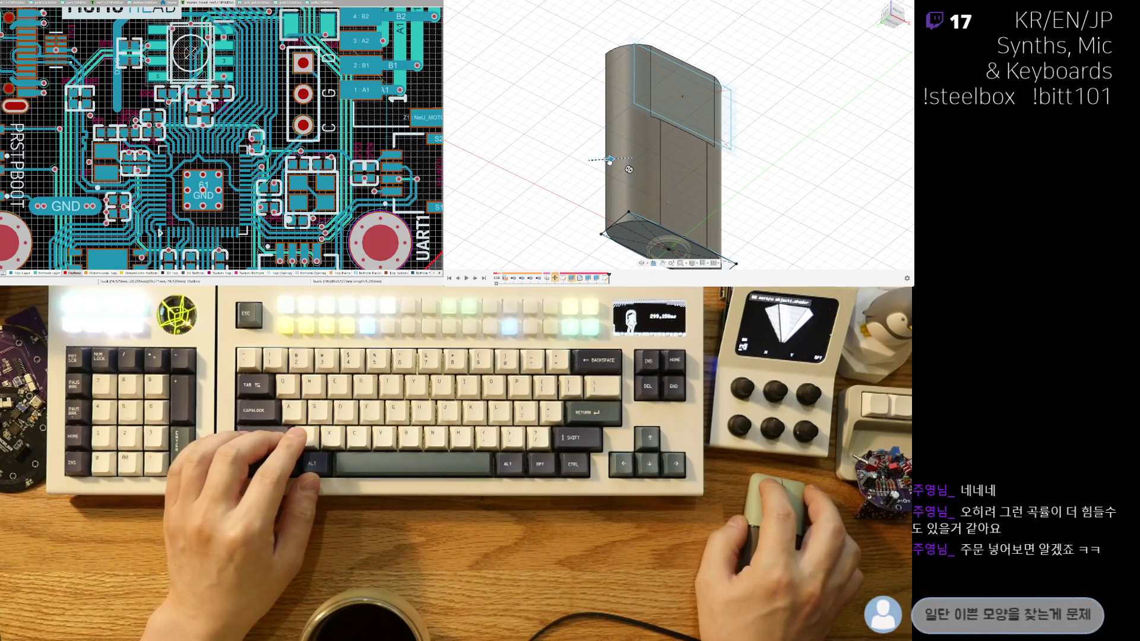
pyautogui.moveTo(609, 160); pyautogui.dragTo(624, 131, button='middle')
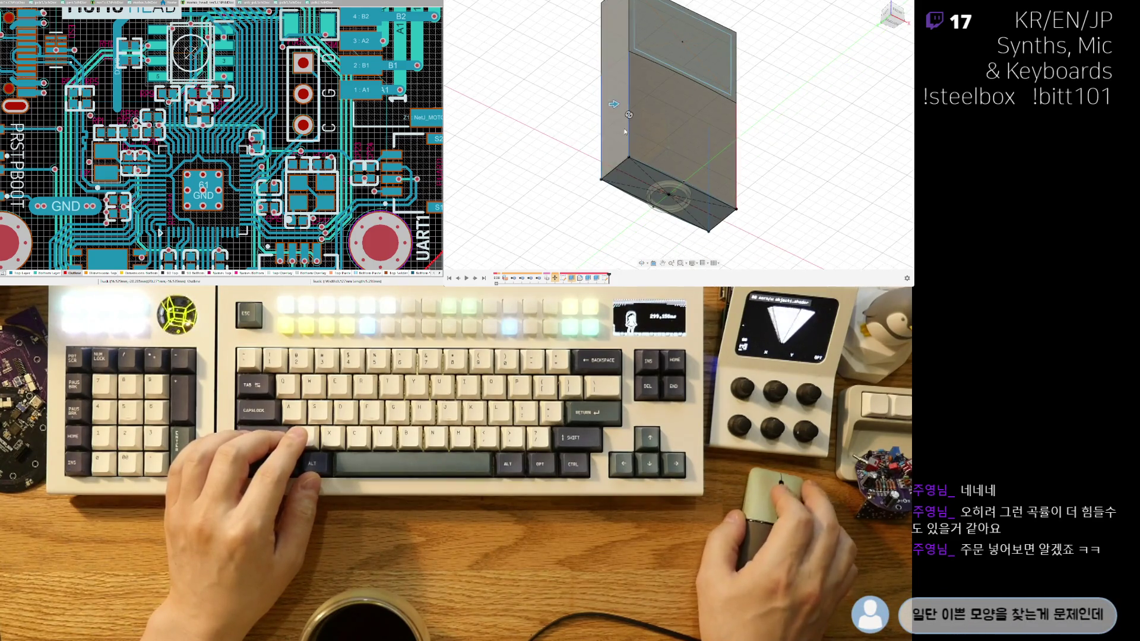
pyautogui.moveTo(613, 105); pyautogui.dragTo(597, 105)
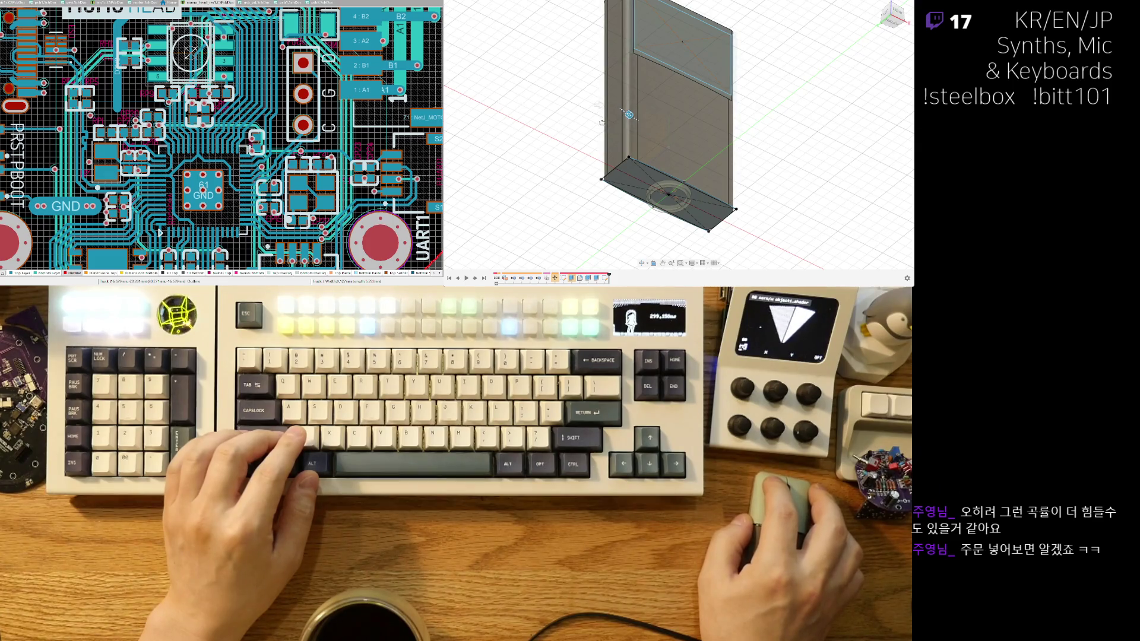
pyautogui.scroll(-3, 670, 106)
pyautogui.keyDown('shift'); pyautogui.moveTo(670, 106); pyautogui.dragTo(898, 161, button='middle'); pyautogui.keyUp('shift')
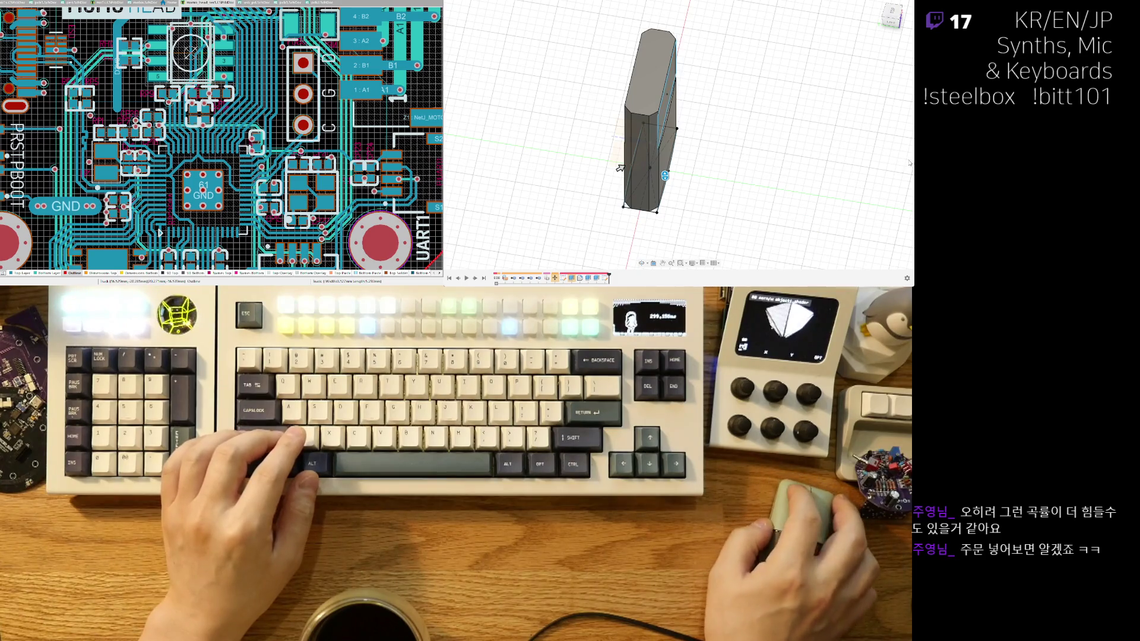
pyautogui.keyDown('shift'); pyautogui.moveTo(852, 167); pyautogui.dragTo(728, 176, button='middle'); pyautogui.keyUp('shift')
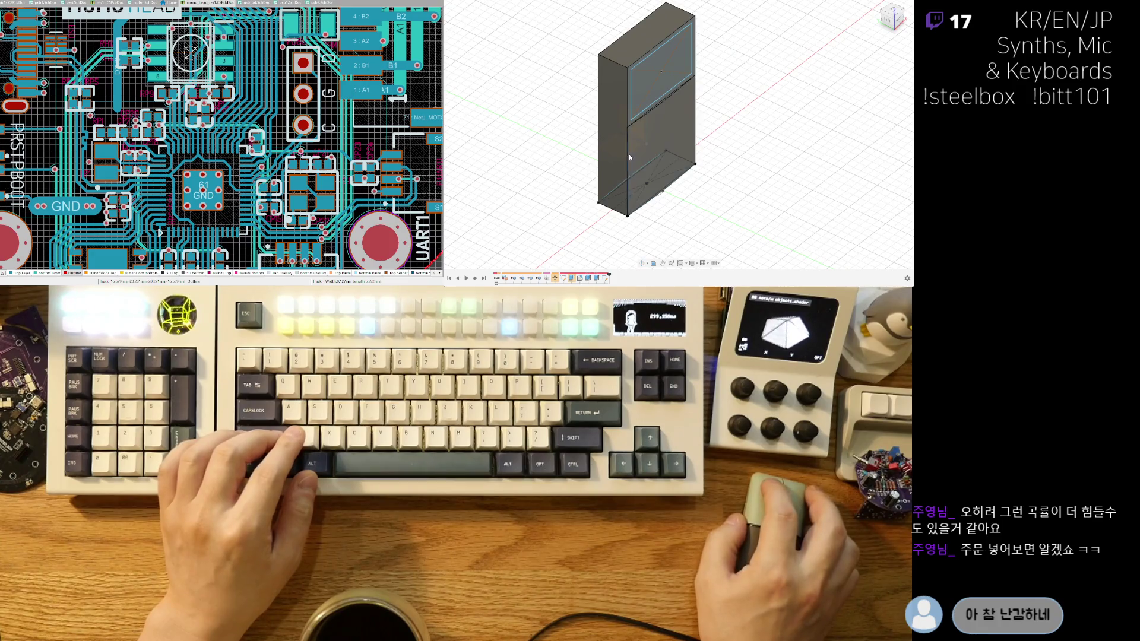
pyautogui.scroll(2, 647, 197)
pyautogui.keyDown('shift'); pyautogui.moveTo(646, 198); pyautogui.dragTo(708, 139, button='middle'); pyautogui.keyUp('shift')
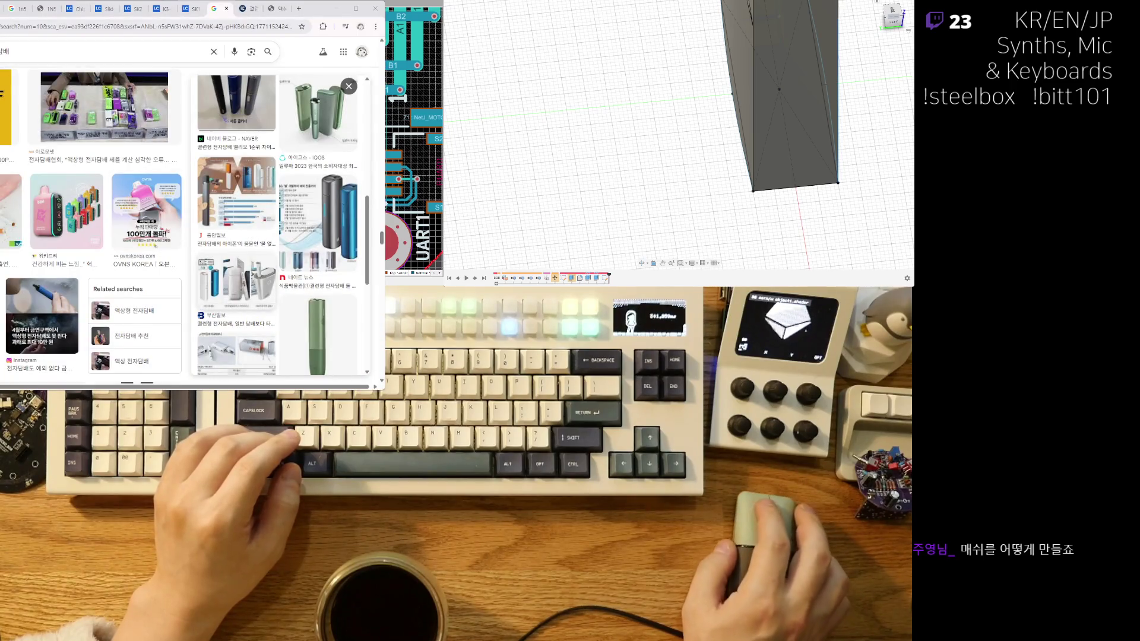
# Visit the slim-device news article and drag its product photo into a separate tab.
pyautogui.scroll(5, 278, 237)
pyautogui.scroll(5, 279, 237)
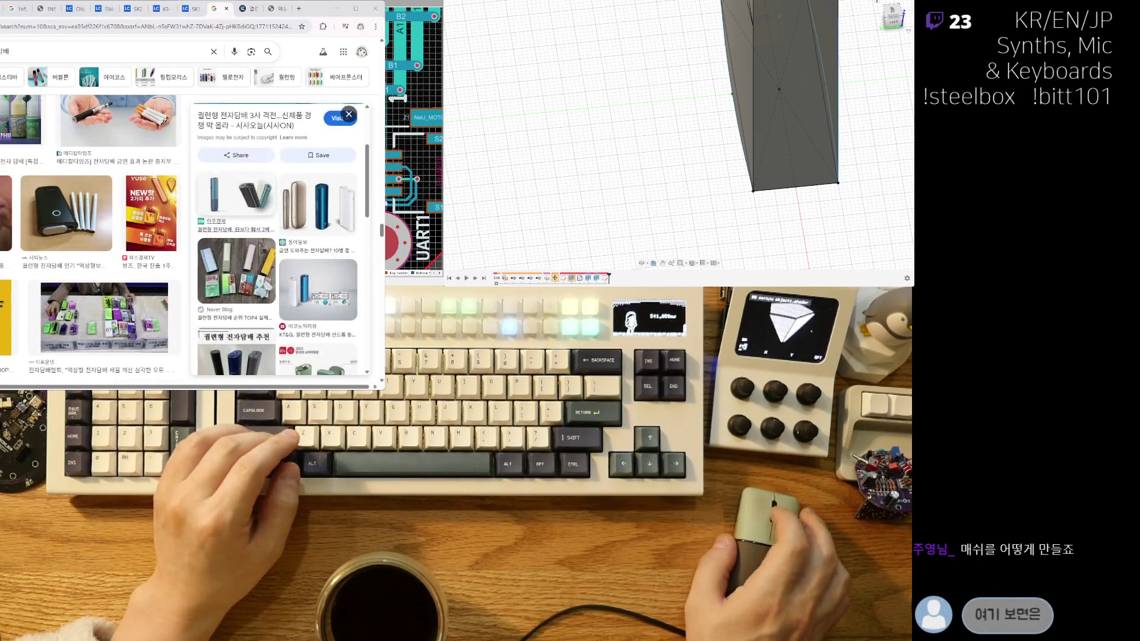
pyautogui.click(277, 172)
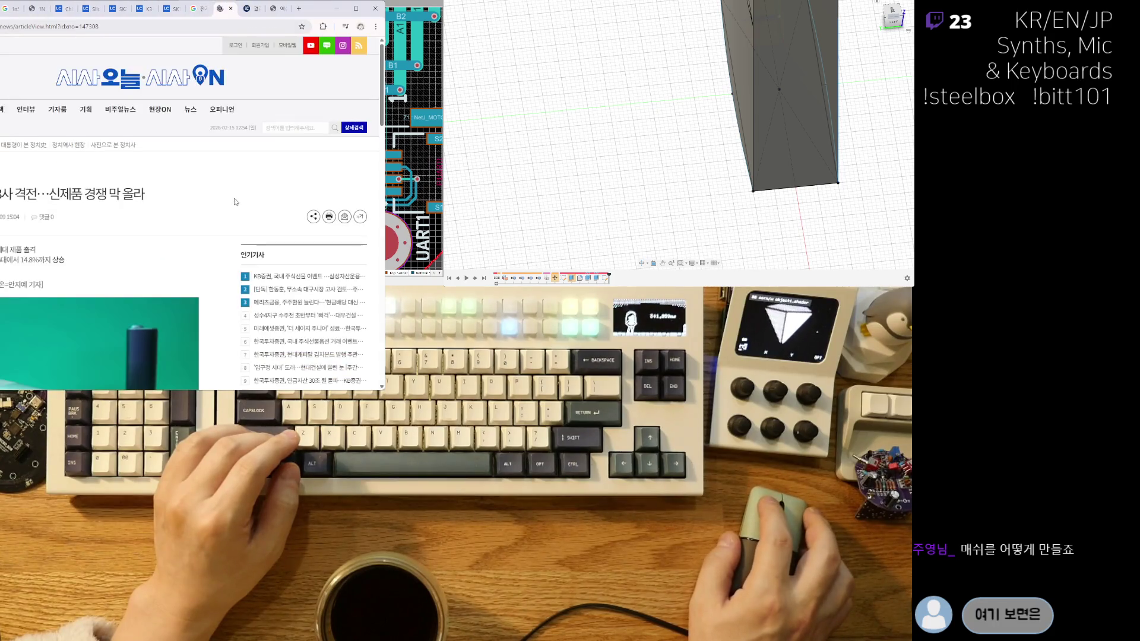
pyautogui.scroll(-5, 107, 236)
pyautogui.scroll(1, 107, 236)
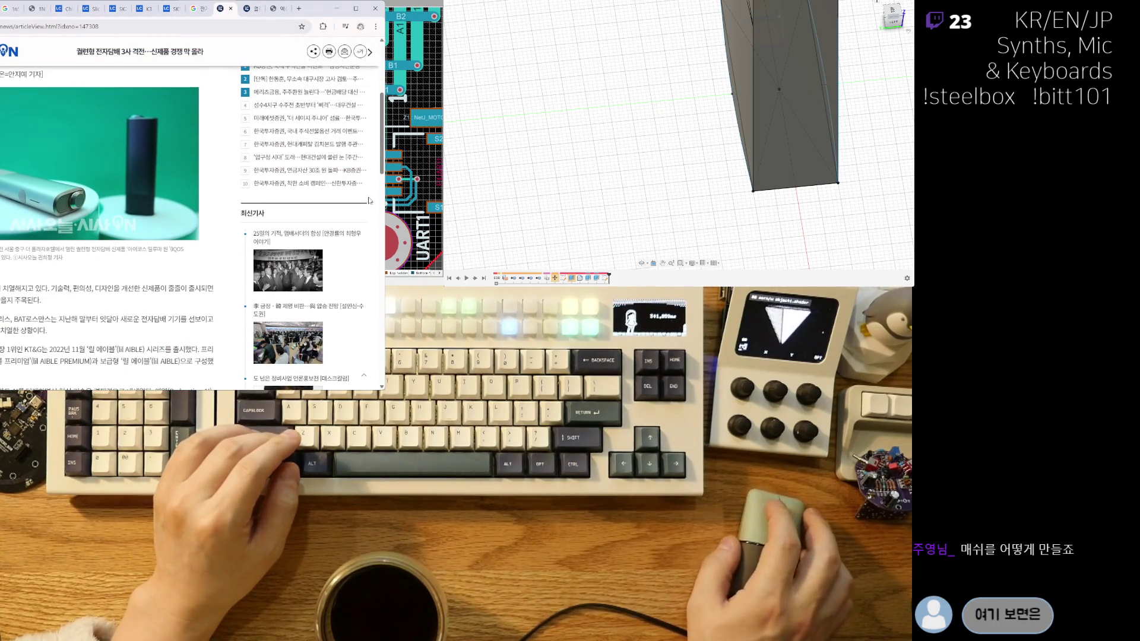
pyautogui.moveTo(317, 8); pyautogui.dragTo(401, 9)
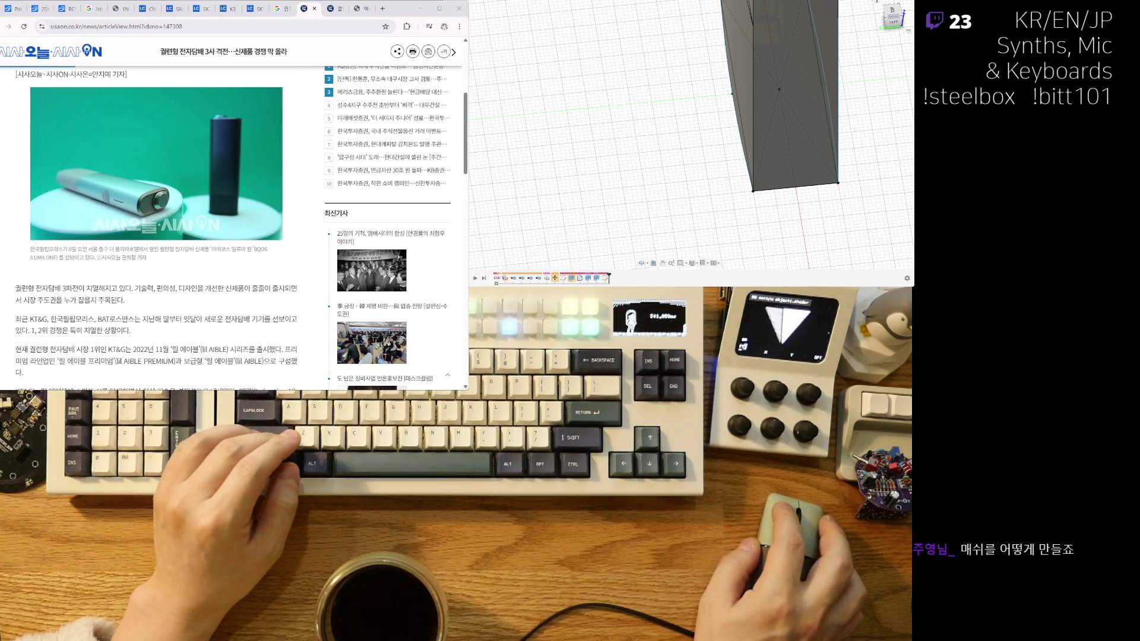
pyautogui.keyDown('ctrl'); pyautogui.scroll(1, 231, 226); pyautogui.keyUp('ctrl')
pyautogui.keyDown('ctrl'); pyautogui.scroll(1, 231, 225); pyautogui.keyUp('ctrl')
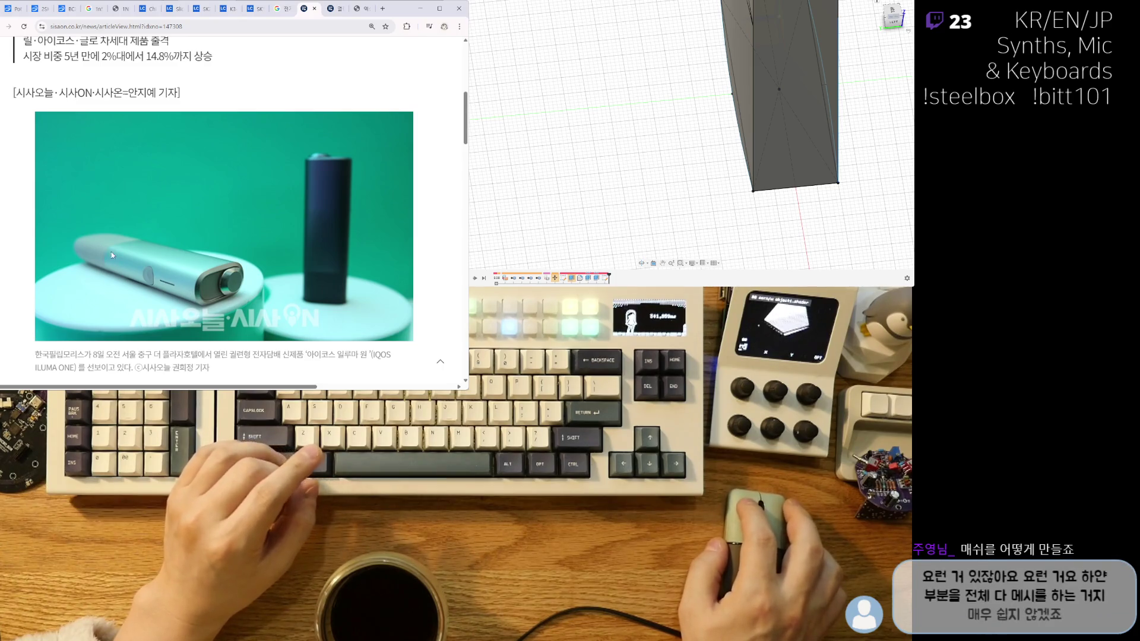
pyautogui.click(314, 27)
pyautogui.moveTo(322, 16); pyautogui.dragTo(325, 14)
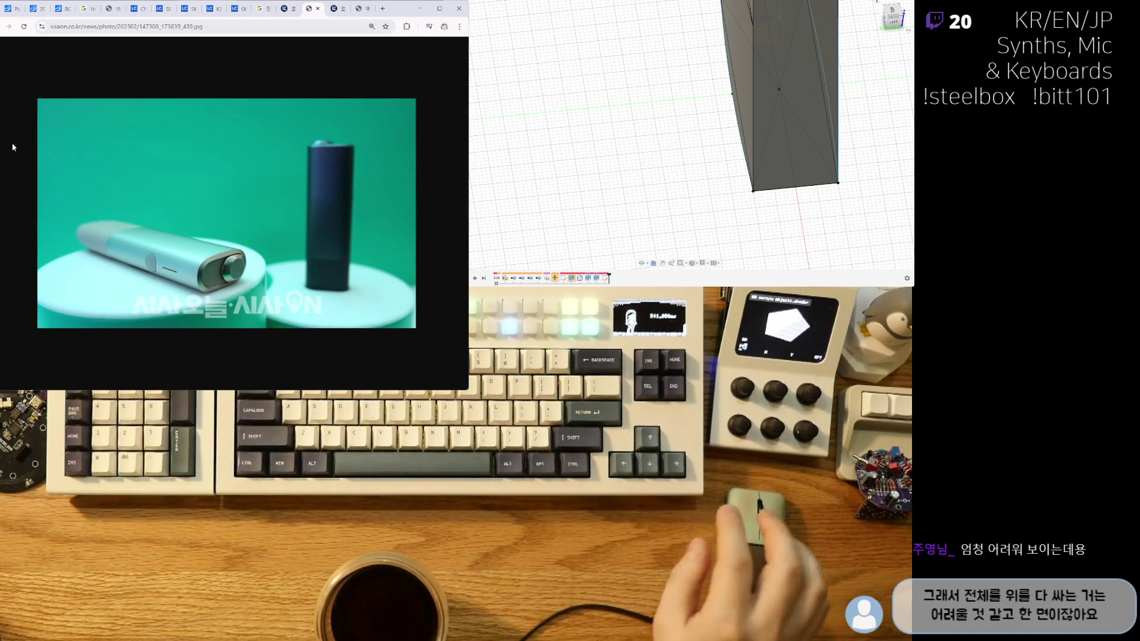
# Search Google for 'cm-15' and switch to image results.
pyautogui.click(103, 26)
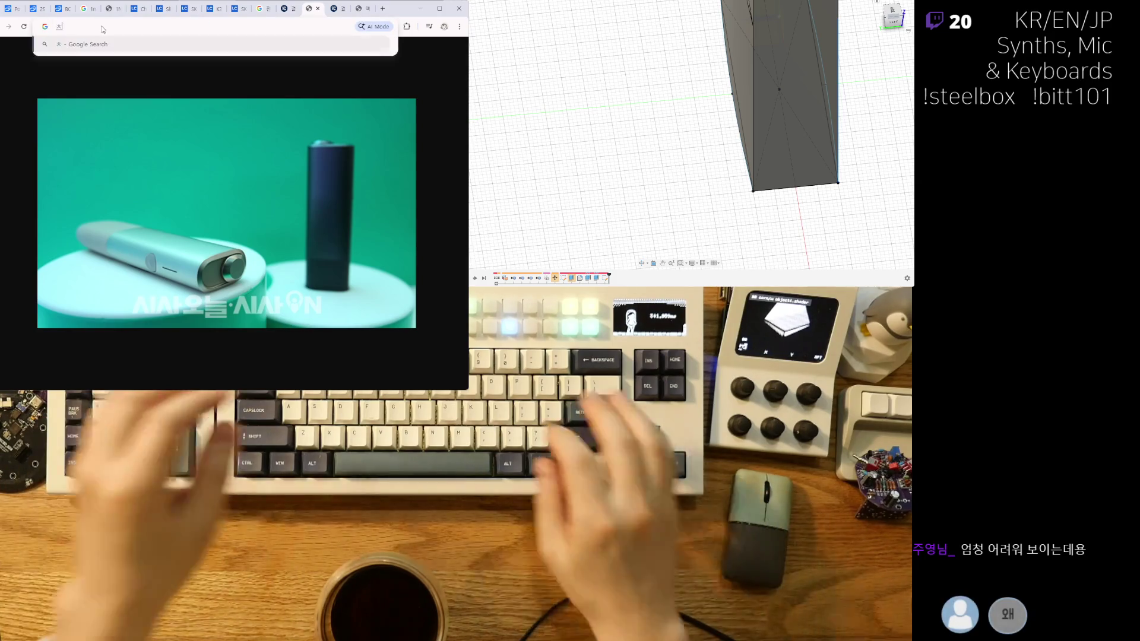
pyautogui.press('BackSpace')
pyautogui.write('cm-15')
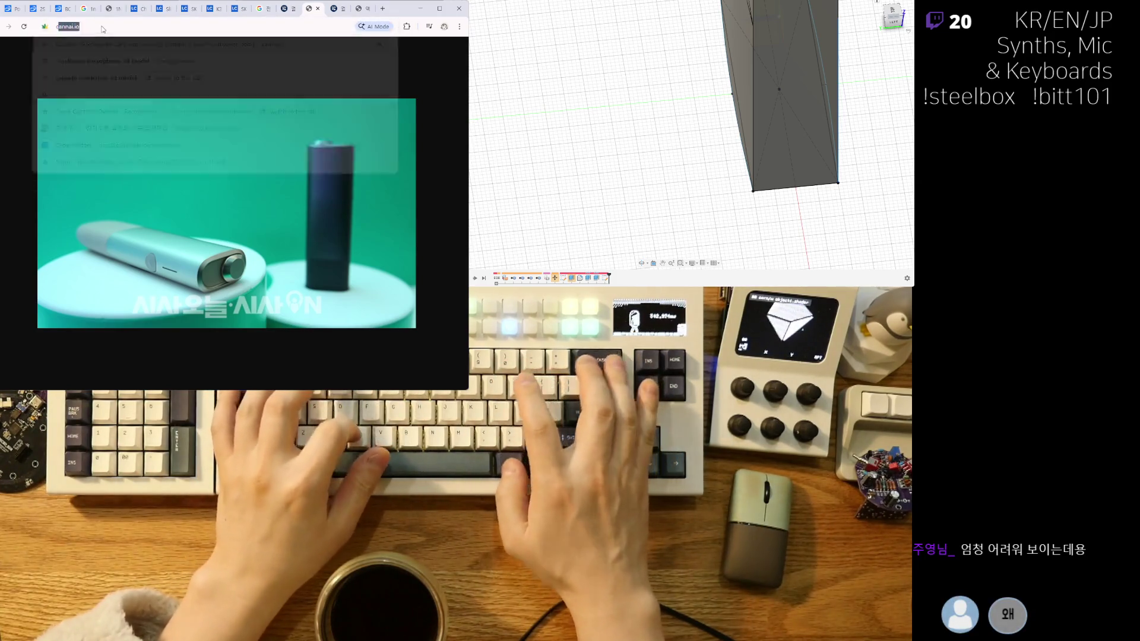
pyautogui.press('Return')
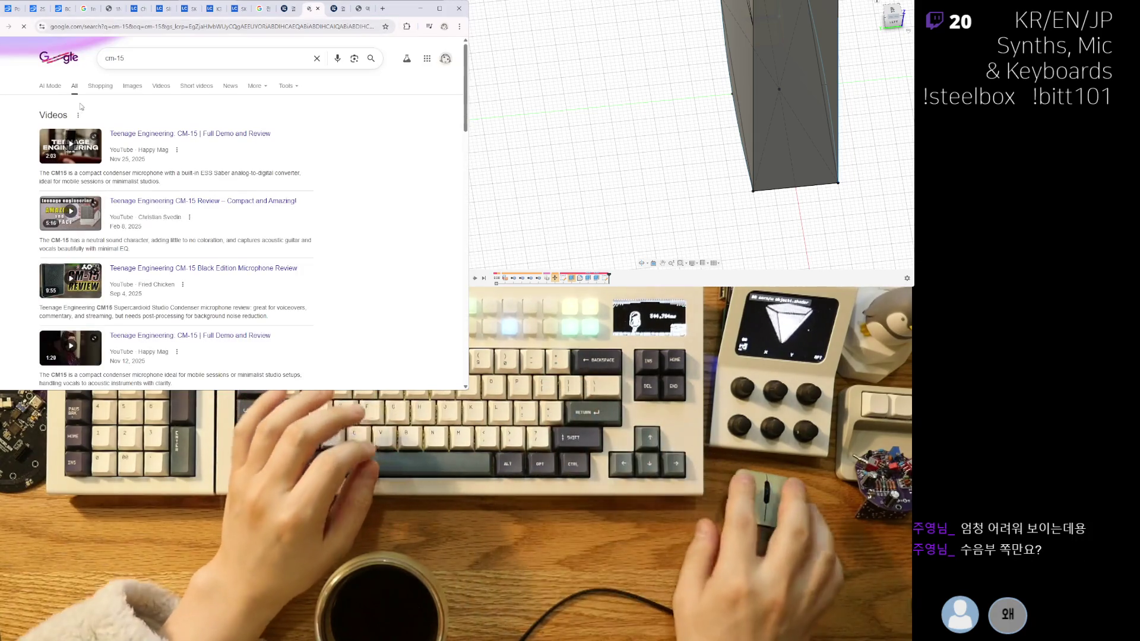
pyautogui.click(132, 86)
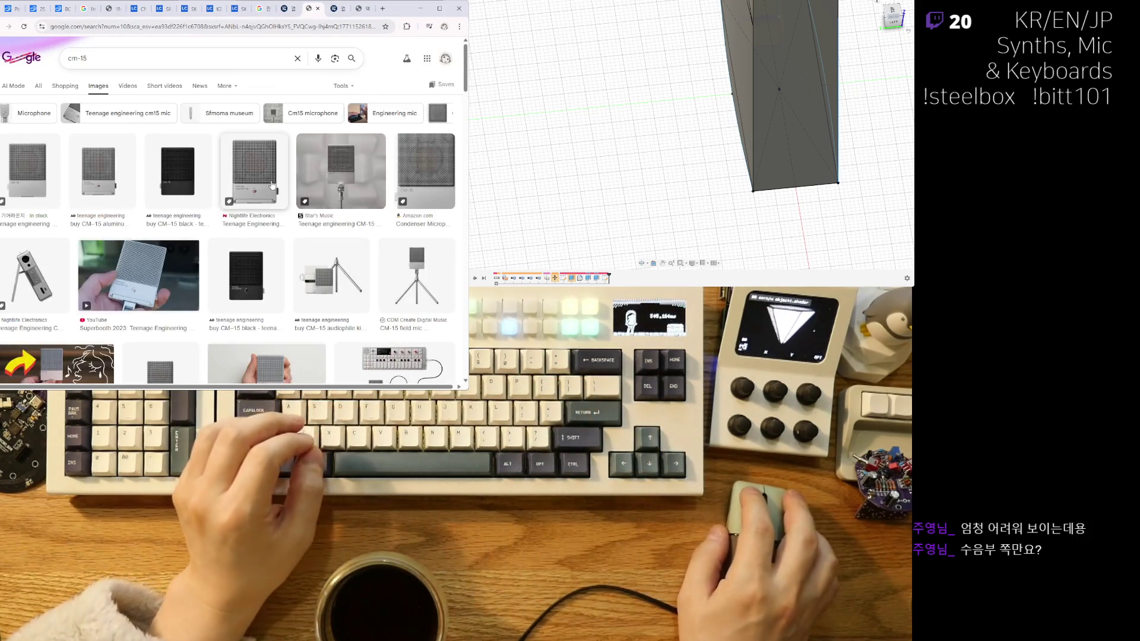
# Preview several CM-15 results, then open the Thomann product page and decline cookies.
pyautogui.click(227, 194)
pyautogui.click(129, 238)
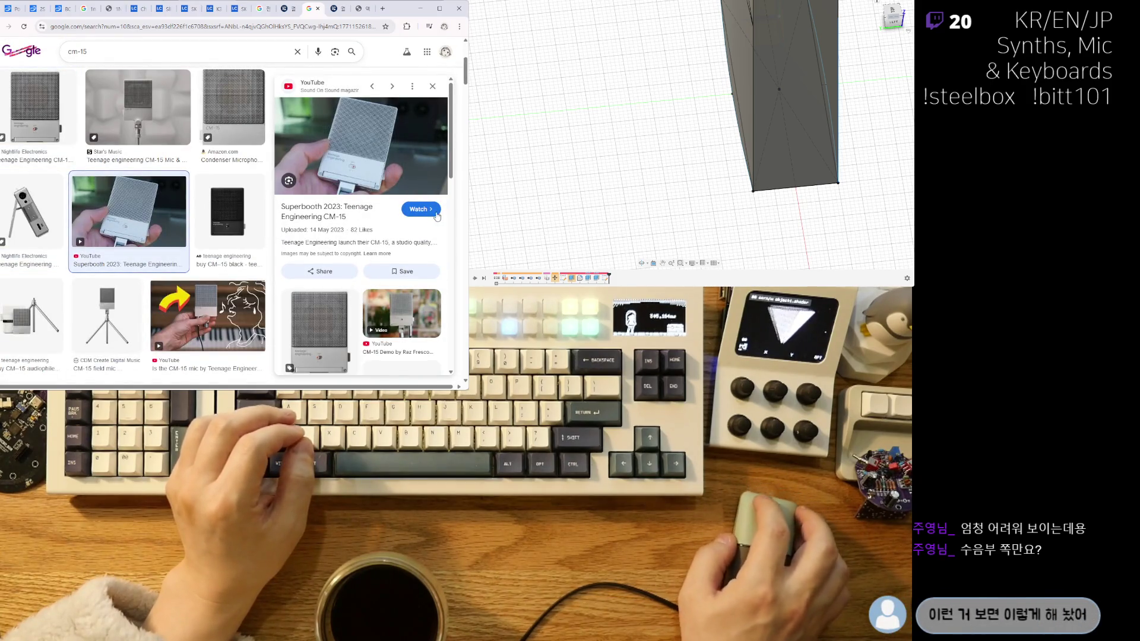
pyautogui.click(319, 331)
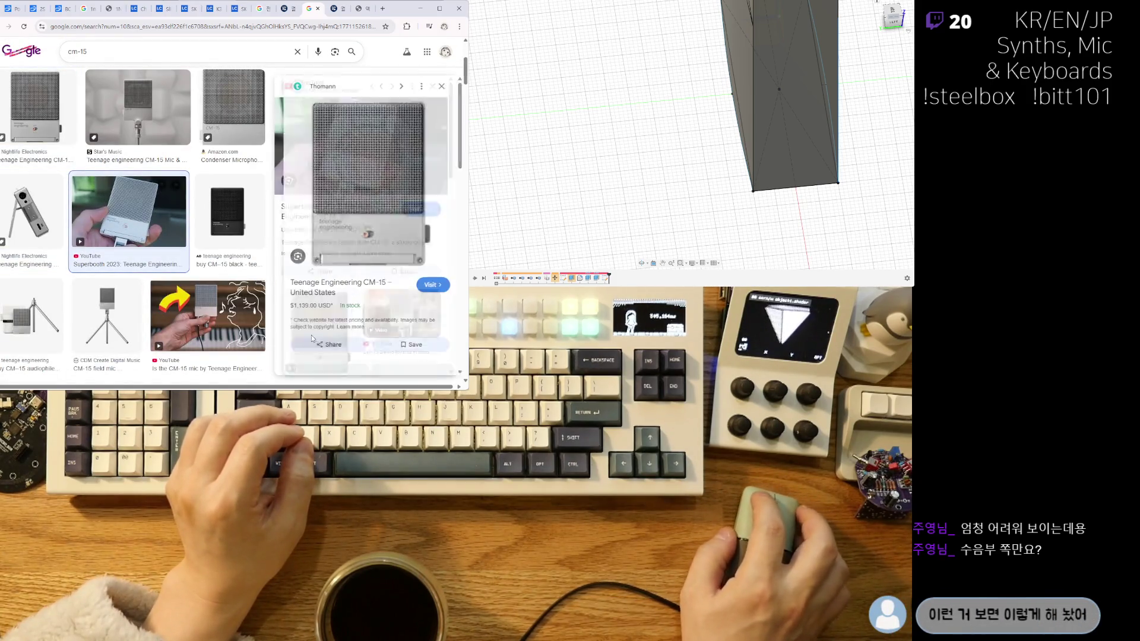
pyautogui.click(384, 215)
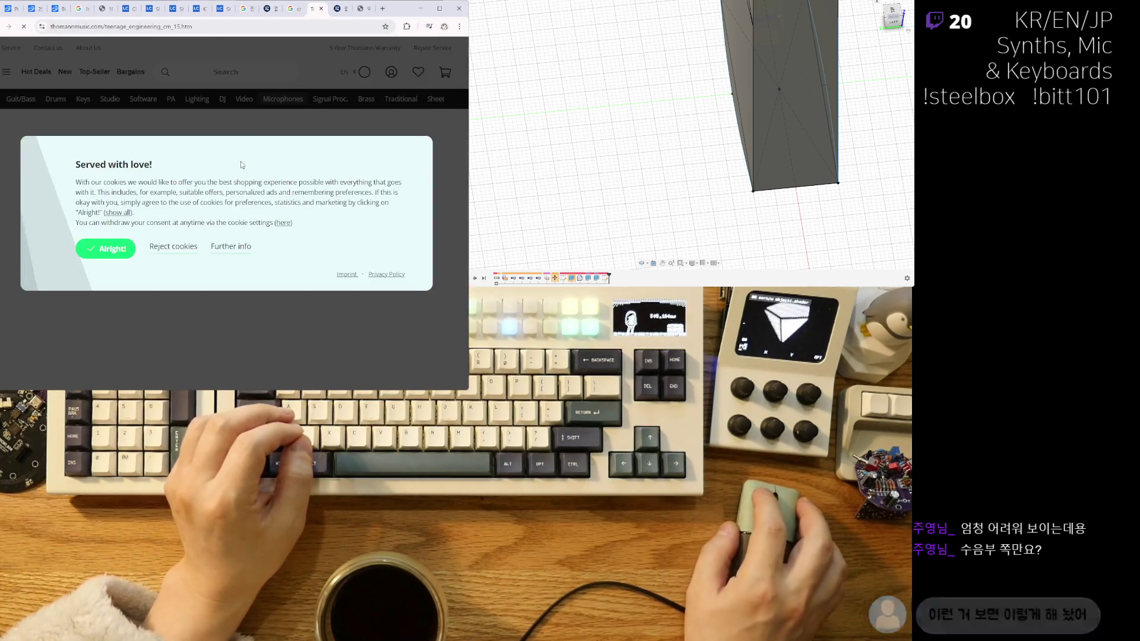
pyautogui.click(225, 251)
# Scroll the Thomann page and highlight the $1,139 price.
pyautogui.scroll(-3, 240, 258)
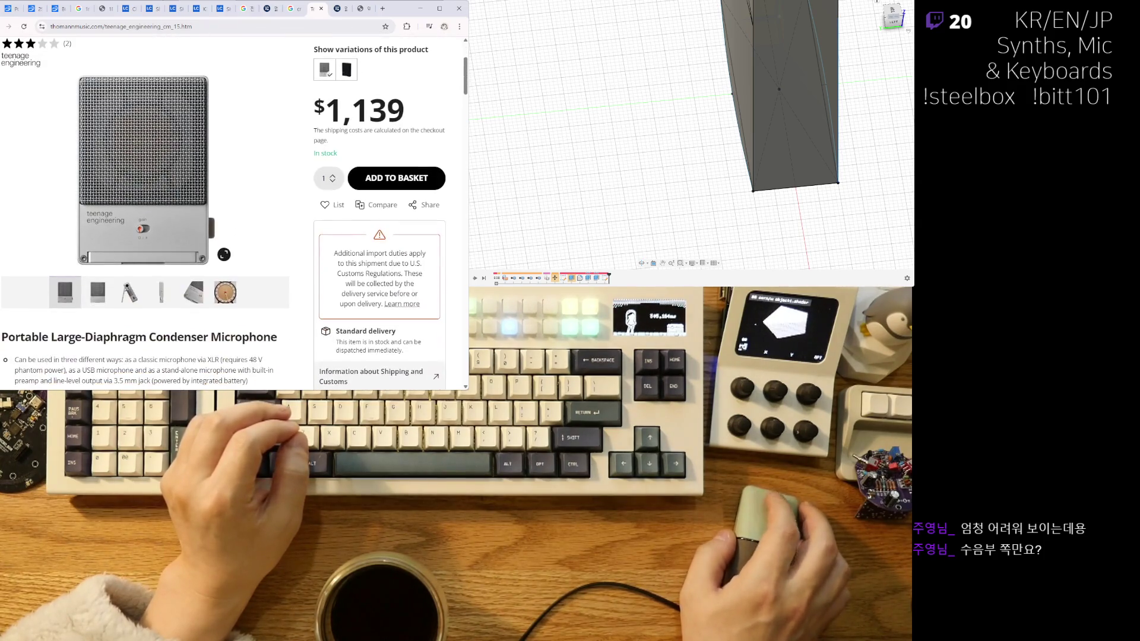
pyautogui.keyDown('ctrl'); pyautogui.scroll(1, 174, 194); pyautogui.keyUp('ctrl')
pyautogui.keyDown('ctrl'); pyautogui.scroll(1, 194, 190); pyautogui.keyUp('ctrl')
pyautogui.keyDown('ctrl'); pyautogui.scroll(-1, 194, 190); pyautogui.keyUp('ctrl')
pyautogui.moveTo(410, 119); pyautogui.dragTo(324, 118)
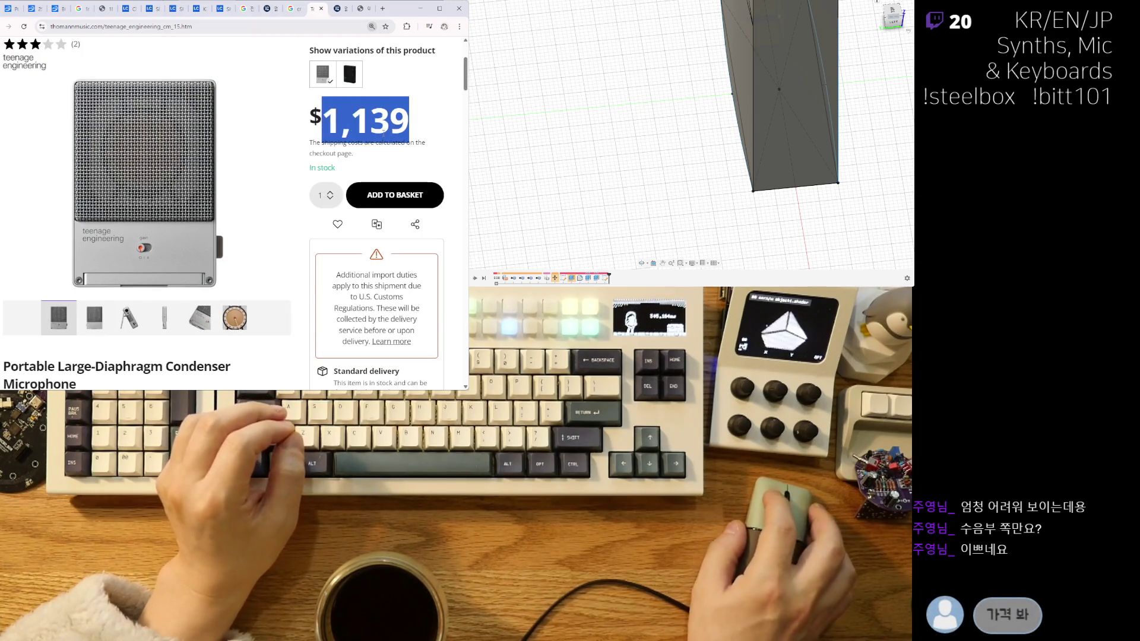
pyautogui.click(333, 119)
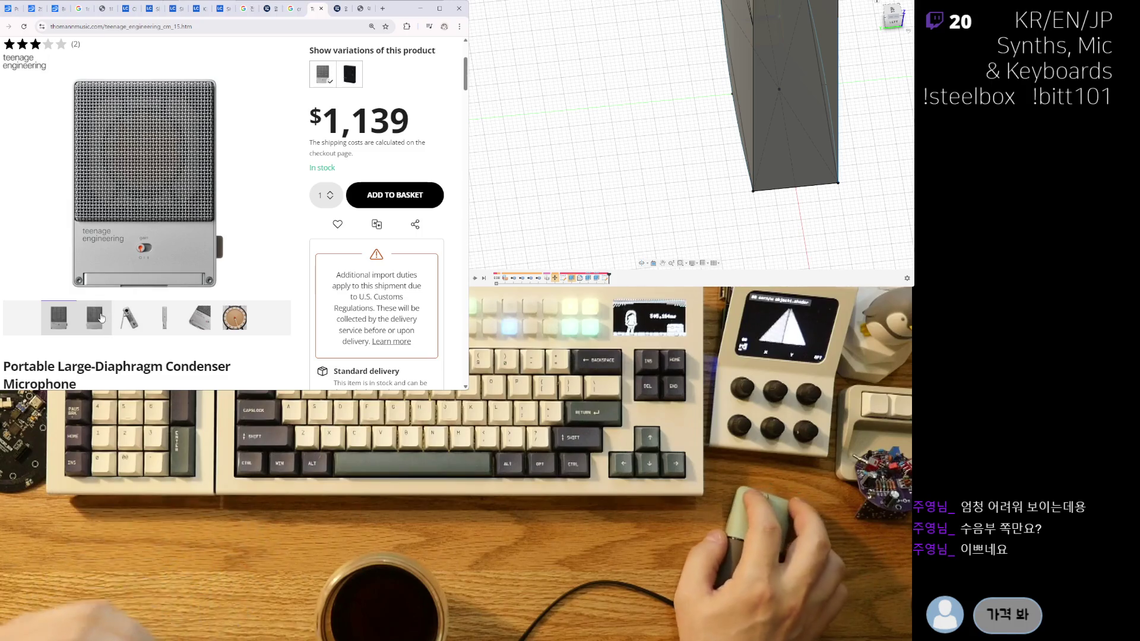
# Browse the back, angled close-up, side-with-stand and front photos of the microphone.
pyautogui.click(95, 318)
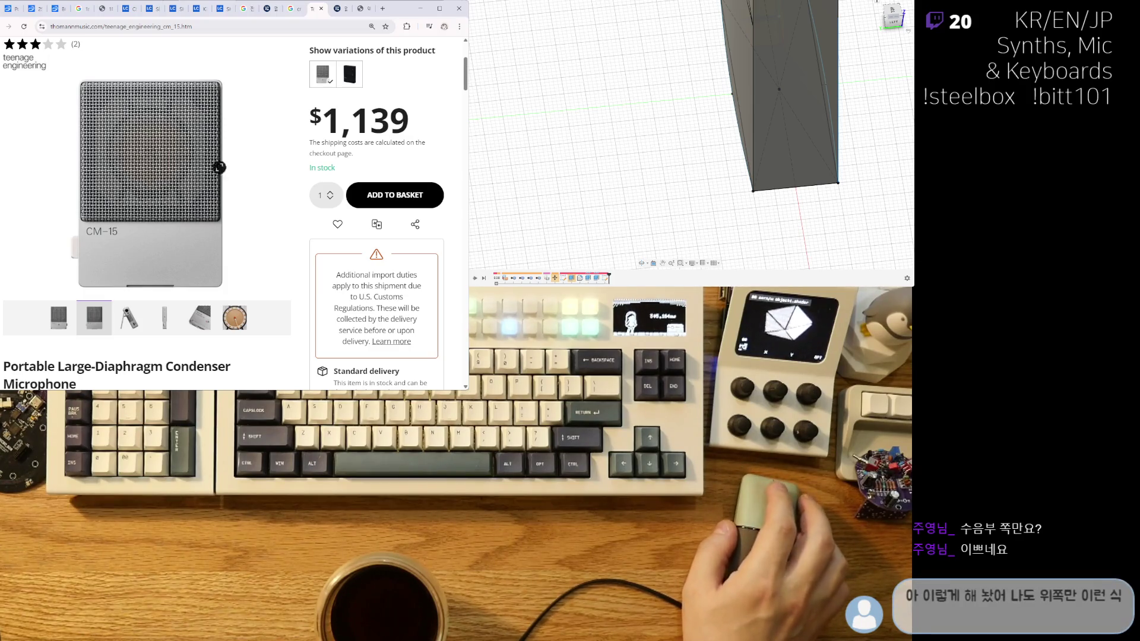
pyautogui.click(196, 325)
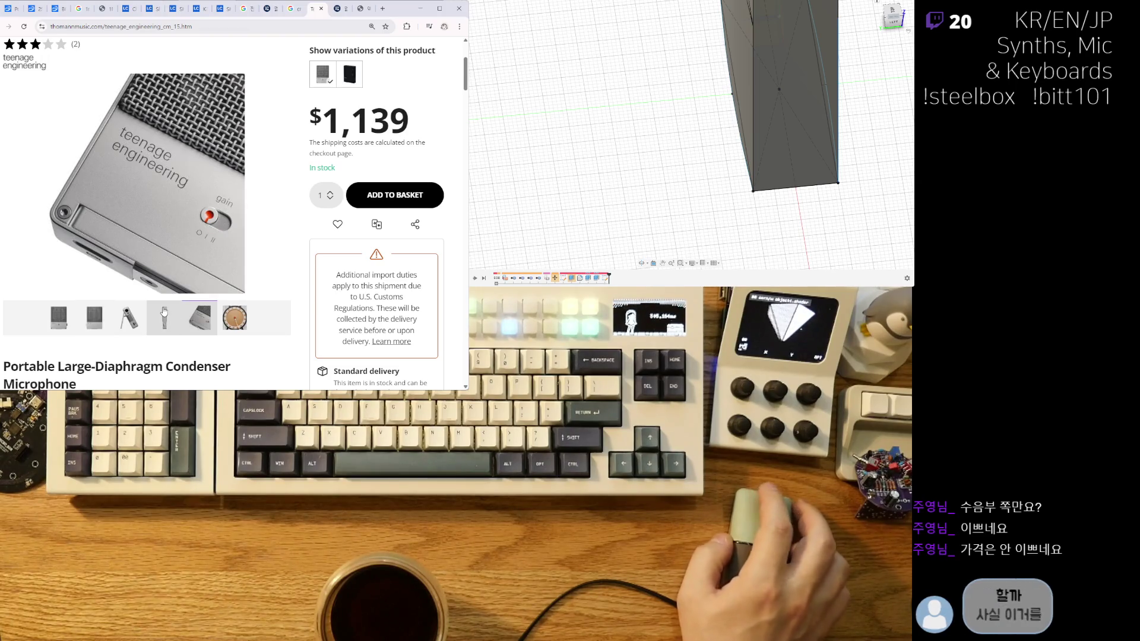
pyautogui.click(132, 329)
pyautogui.click(59, 317)
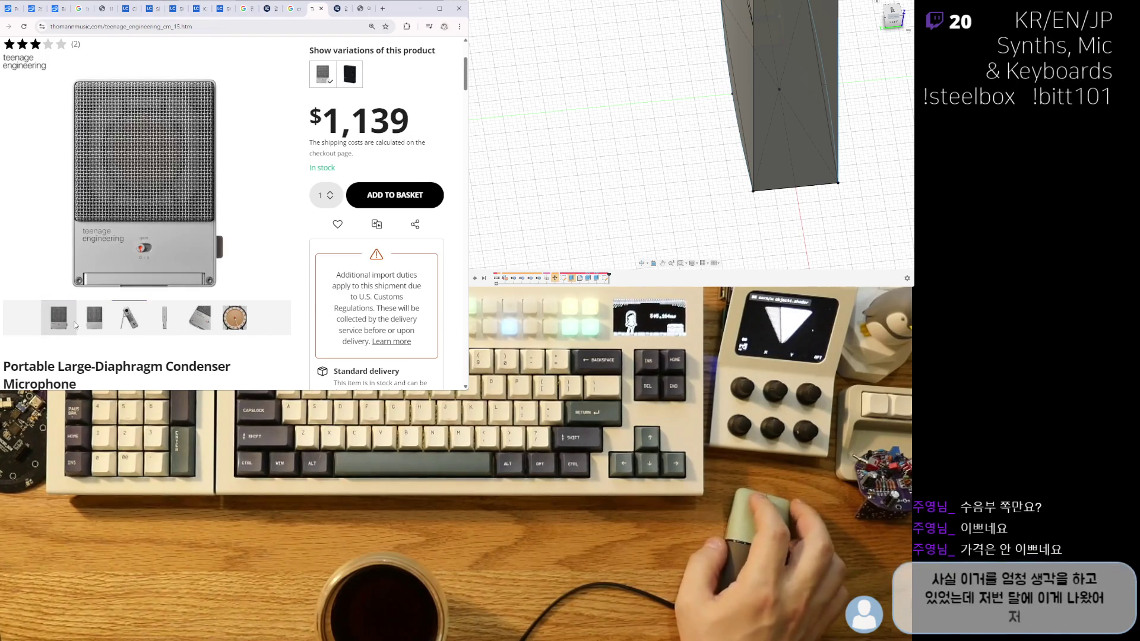
pyautogui.click(129, 318)
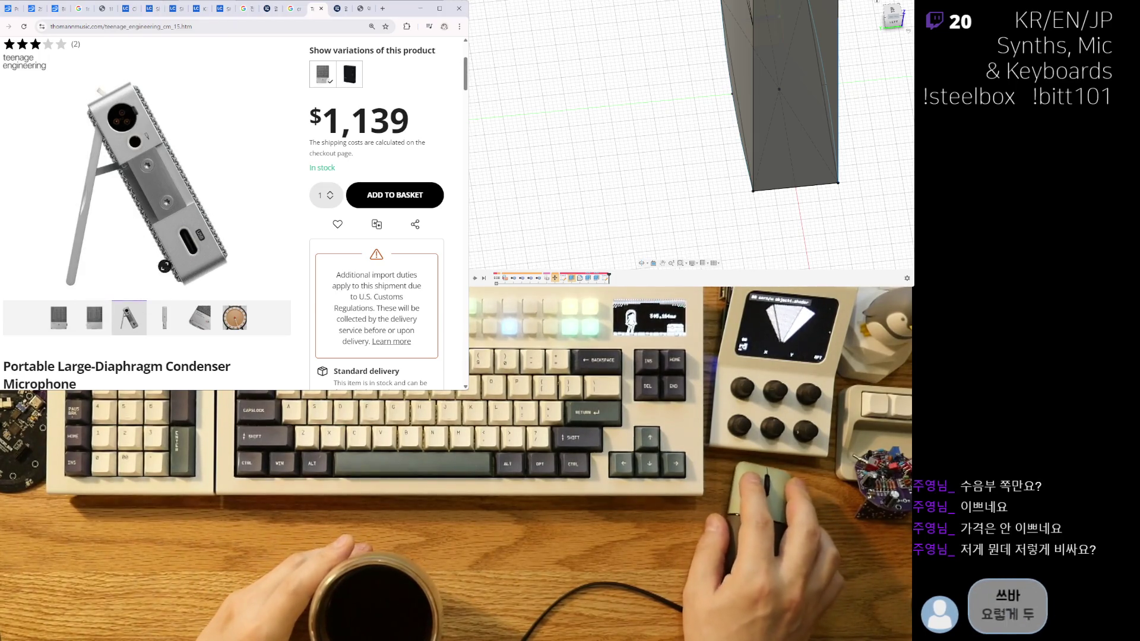
# View the rear, angled close-up and round capsule photos of the microphone.
pyautogui.scroll(2, 72, 112)
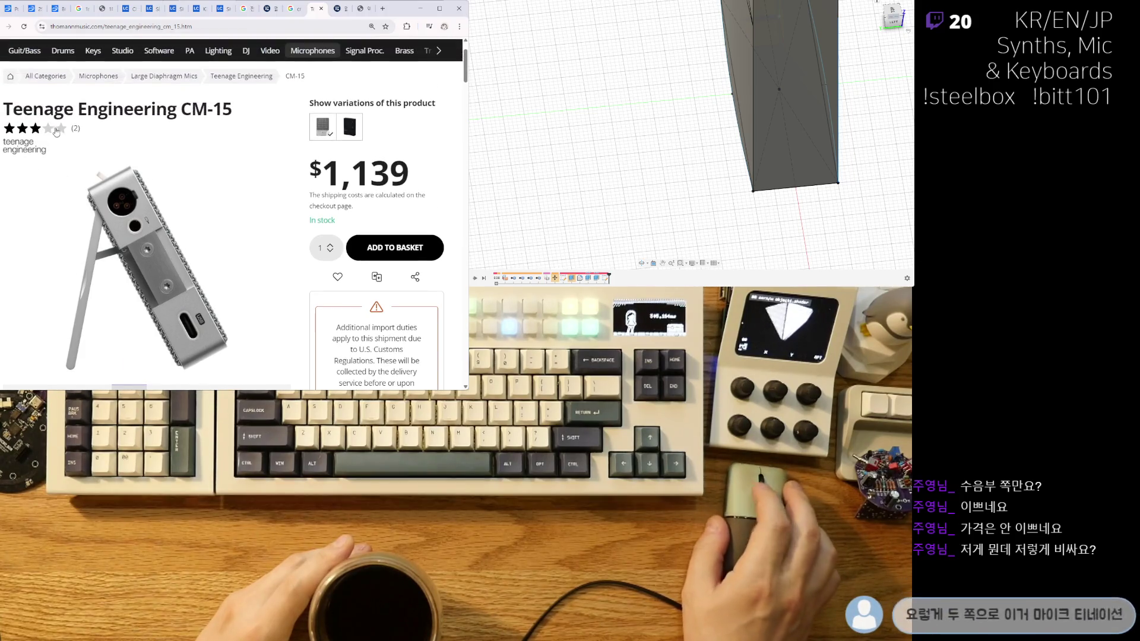
pyautogui.scroll(-2, 254, 272)
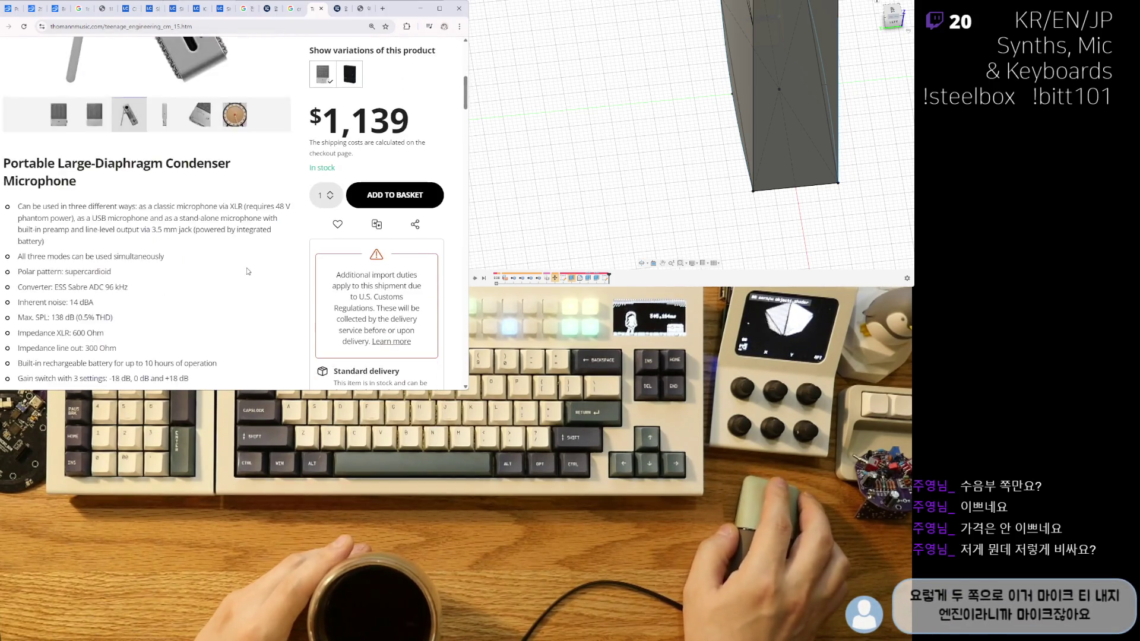
pyautogui.scroll(2, 239, 272)
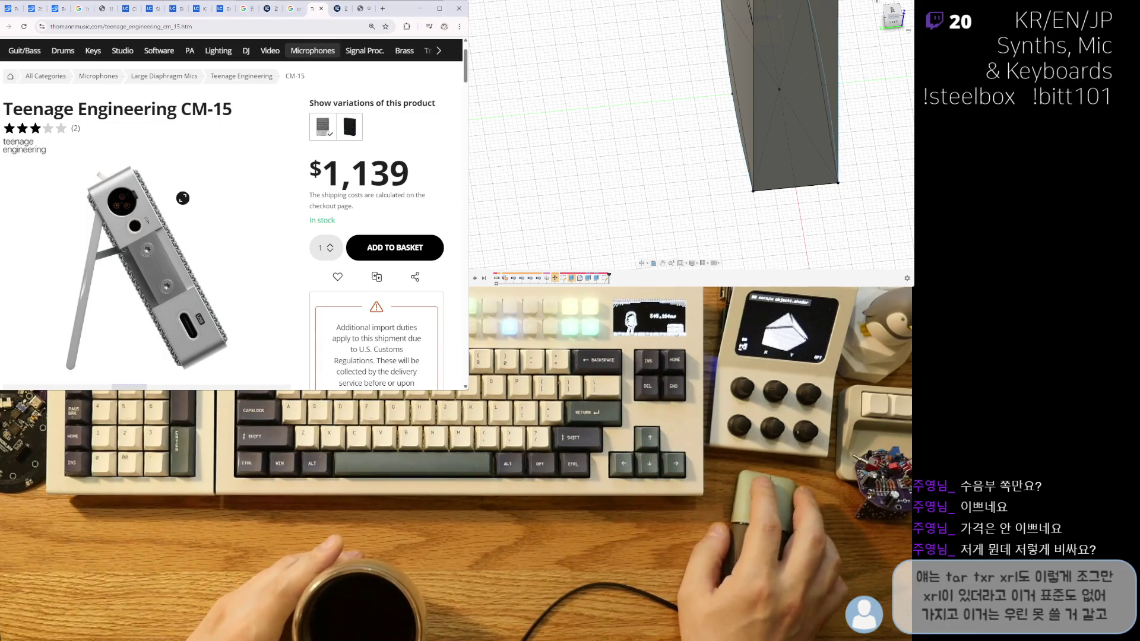
pyautogui.scroll(-2, 172, 267)
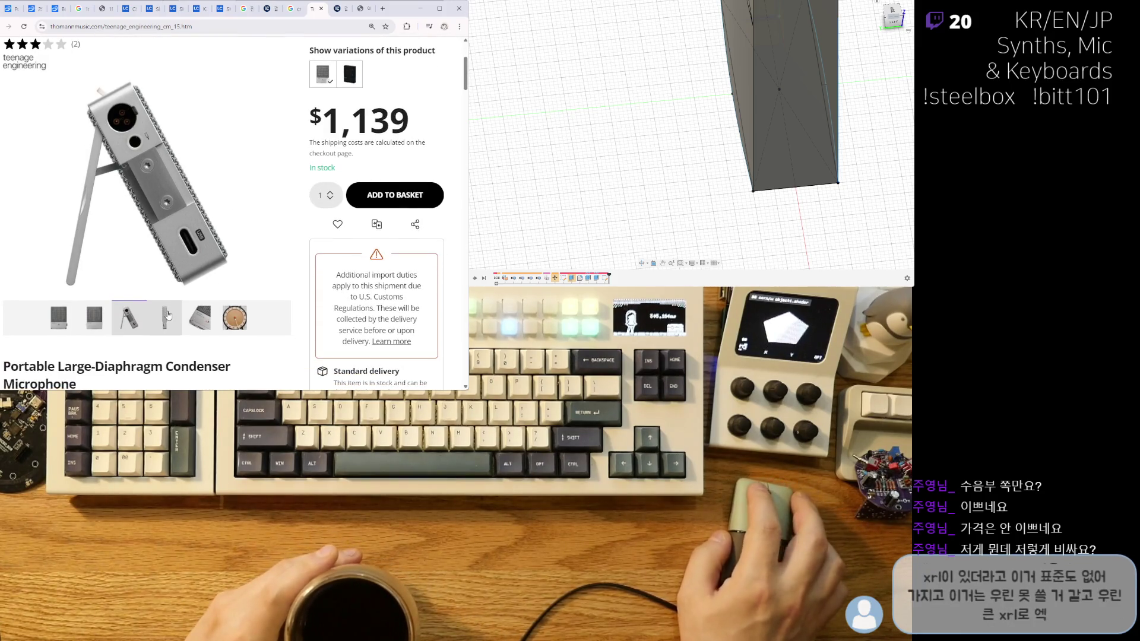
pyautogui.click(168, 315)
pyautogui.click(198, 326)
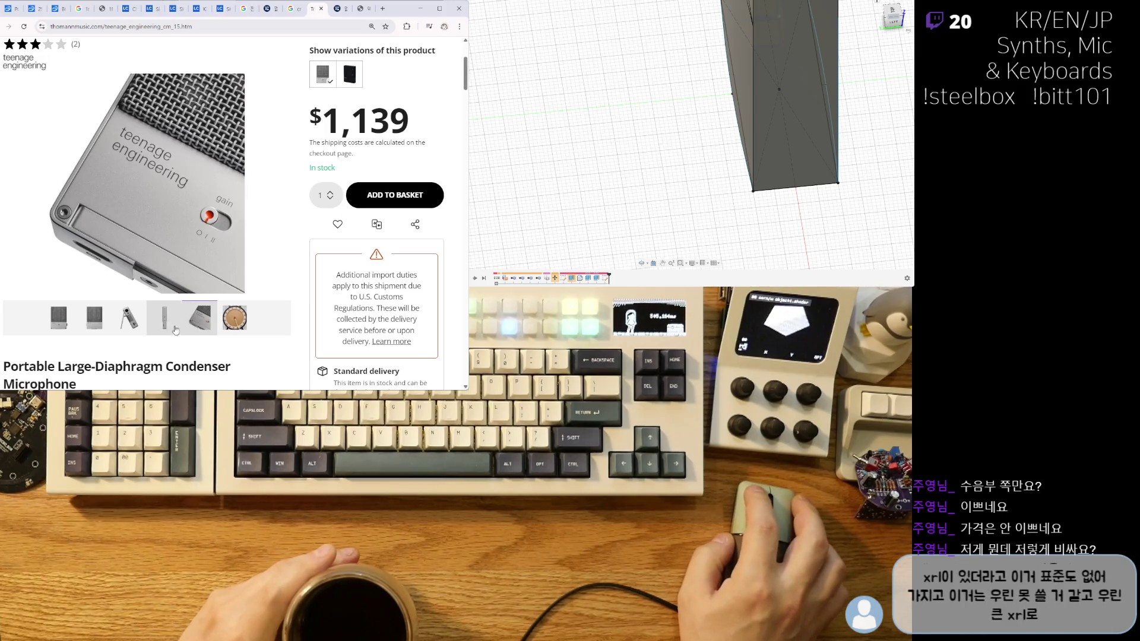
pyautogui.click(236, 331)
# Scroll through the product page, then compare the CM-15 front and back photos.
pyautogui.scroll(-5, 134, 276)
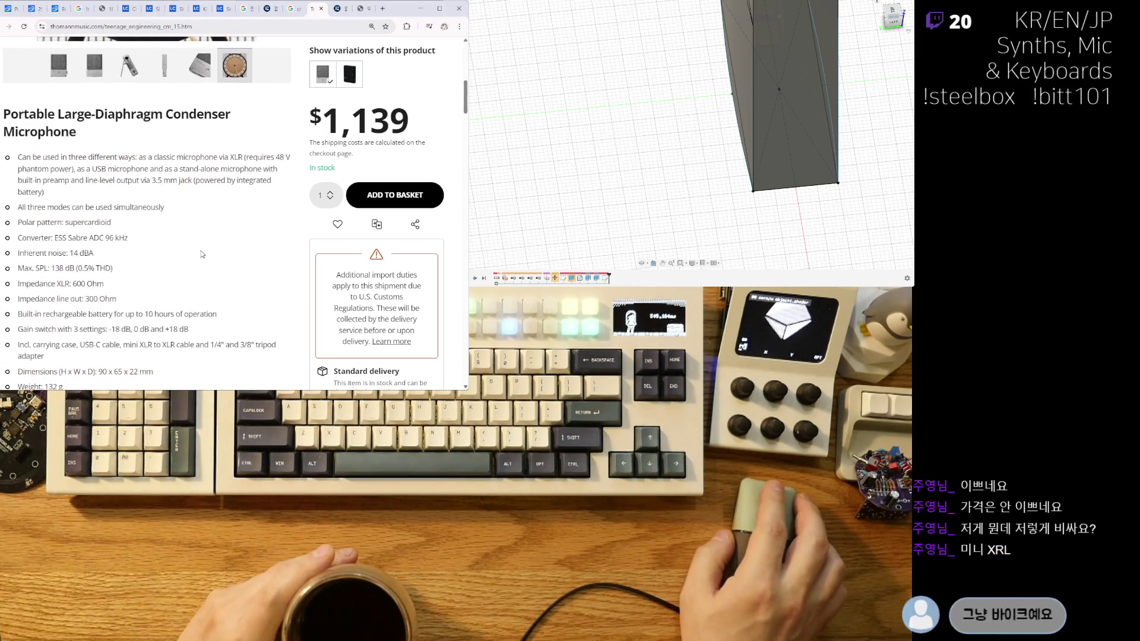
pyautogui.scroll(-4, 134, 276)
pyautogui.scroll(-1, 129, 306)
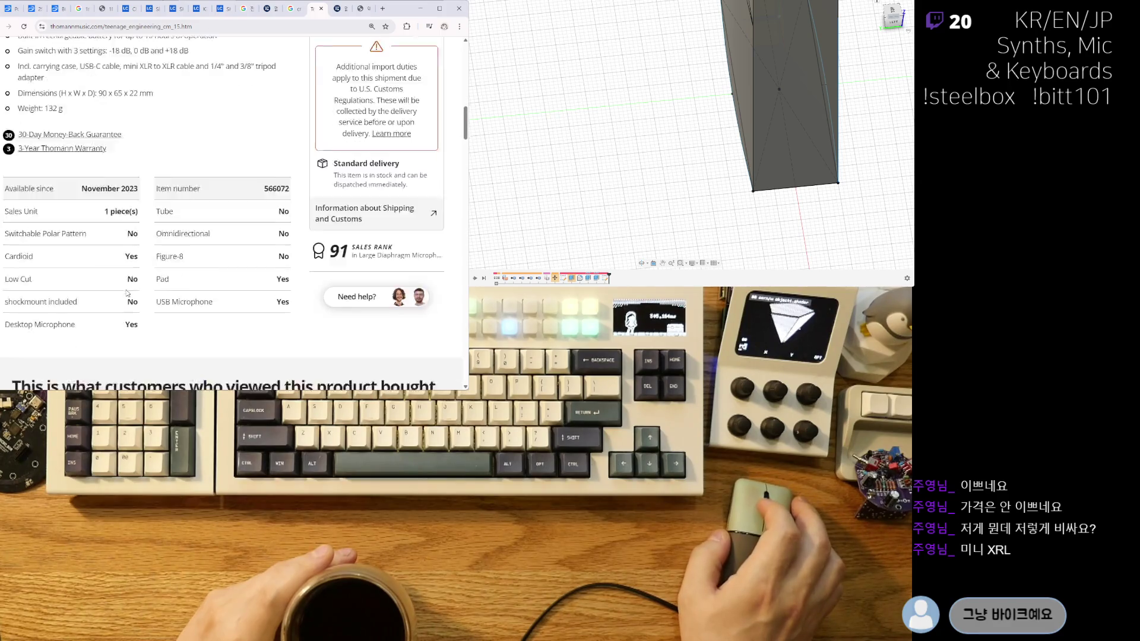
pyautogui.scroll(-5, 131, 296)
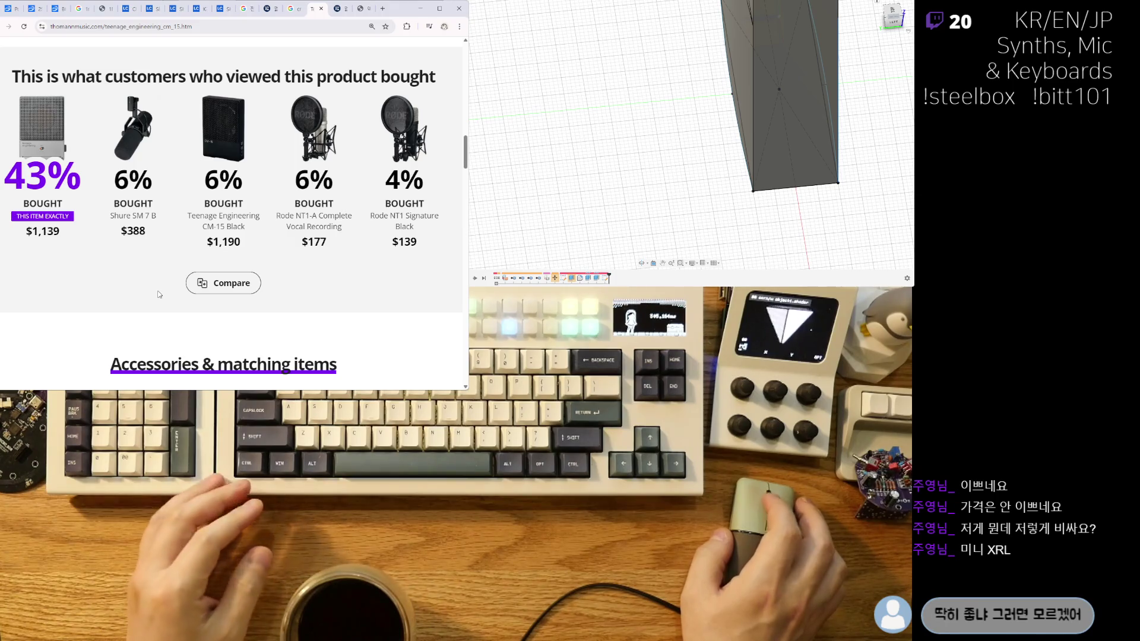
pyautogui.scroll(2, 158, 294)
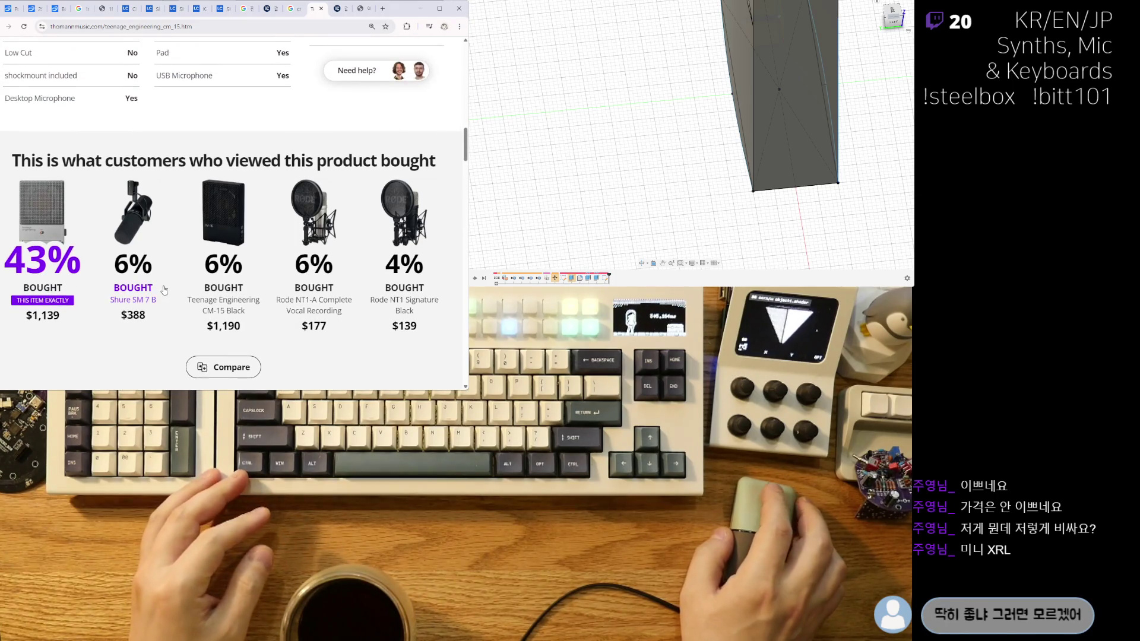
pyautogui.scroll(2, 164, 290)
pyautogui.keyDown('ctrl'); pyautogui.scroll(-3, 165, 299); pyautogui.keyUp('ctrl')
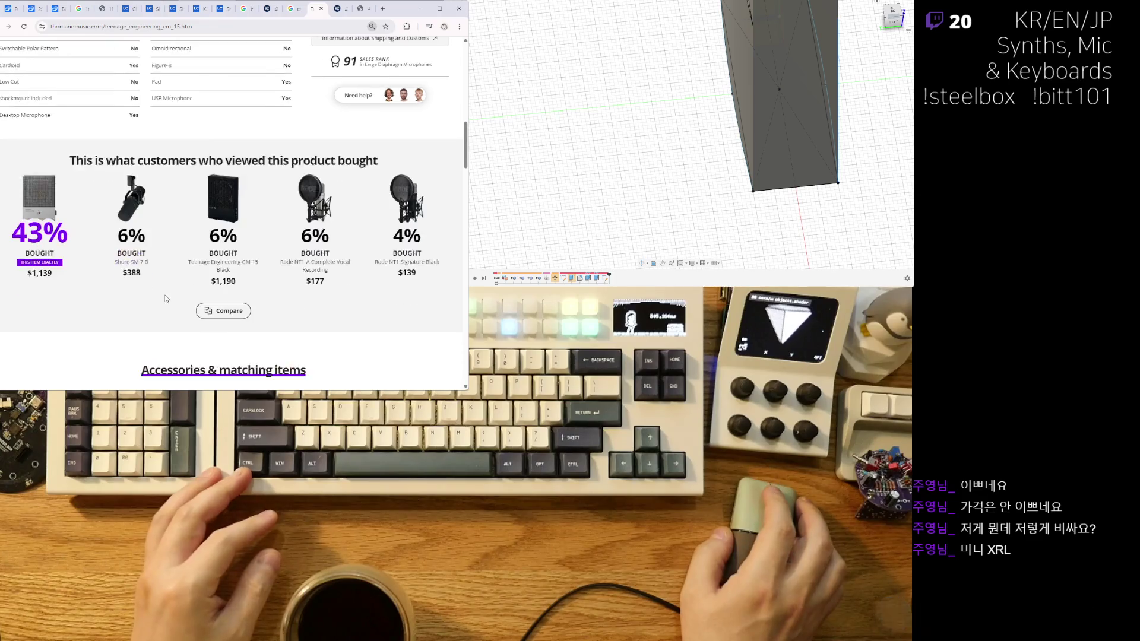
pyautogui.scroll(5, 165, 290)
pyautogui.scroll(2, 165, 289)
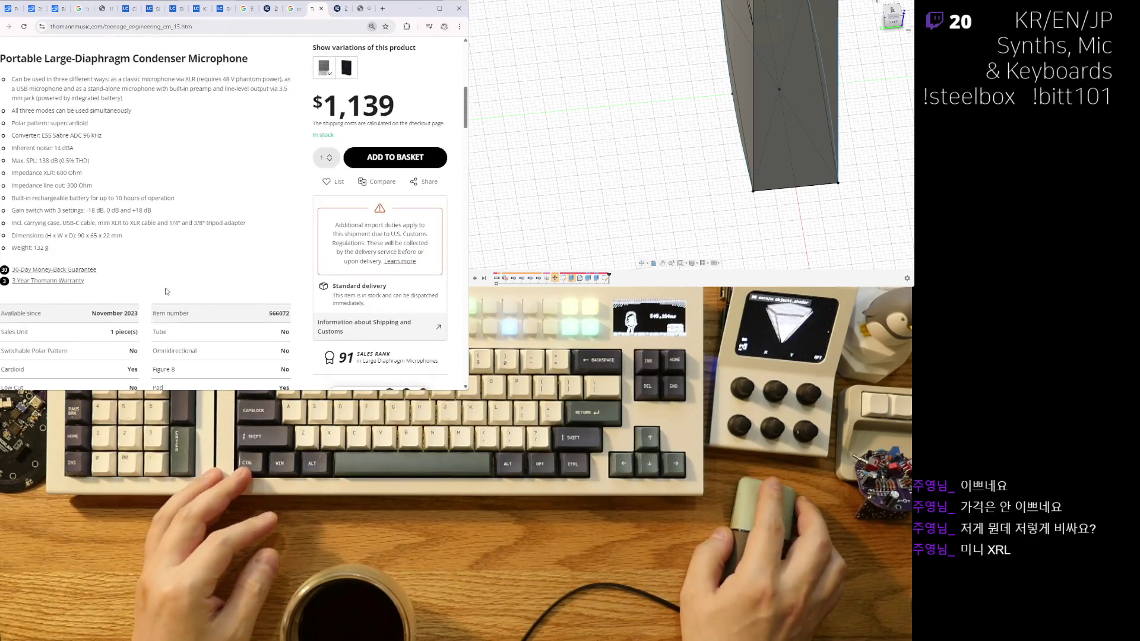
pyautogui.scroll(2, 166, 288)
pyautogui.scroll(3, 166, 287)
pyautogui.scroll(2, 165, 287)
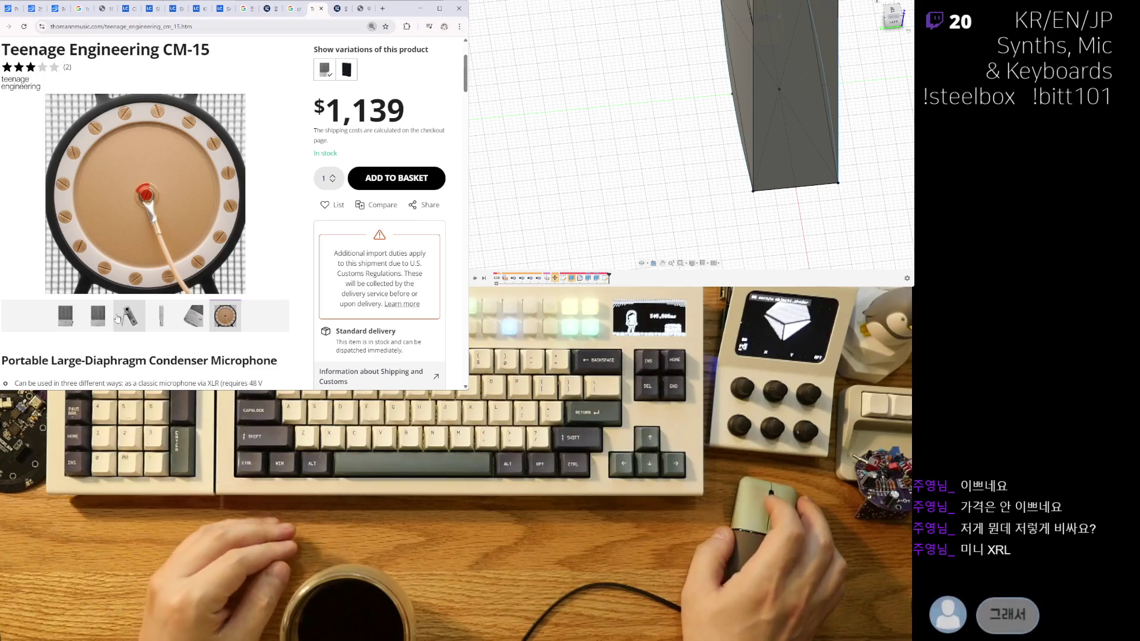
pyautogui.click(93, 317)
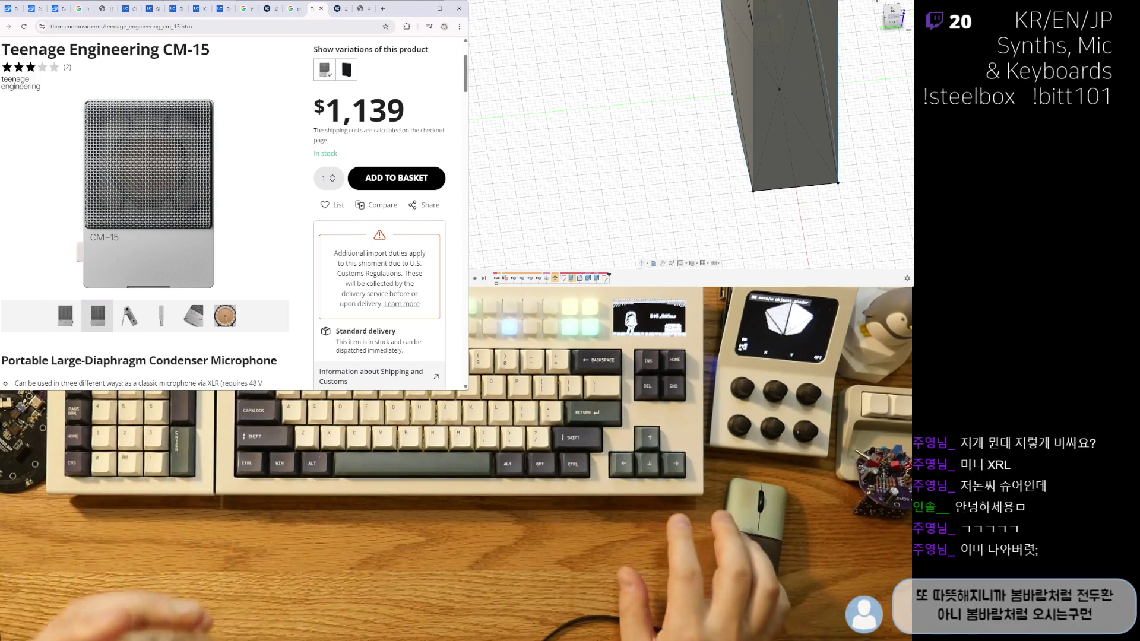
pyautogui.click(67, 328)
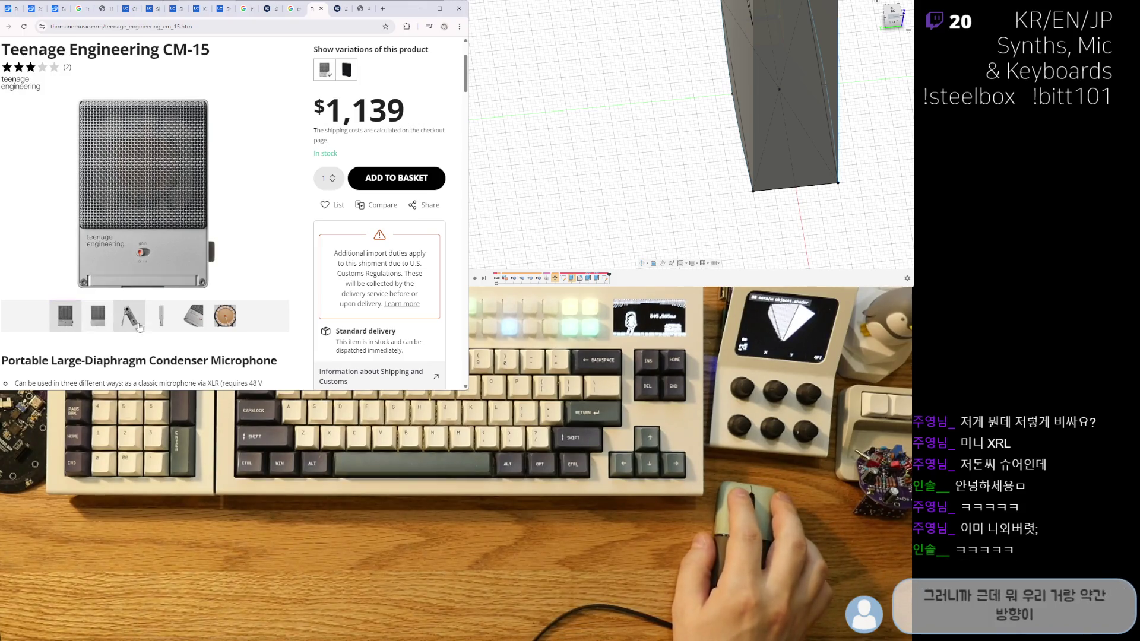
pyautogui.click(96, 319)
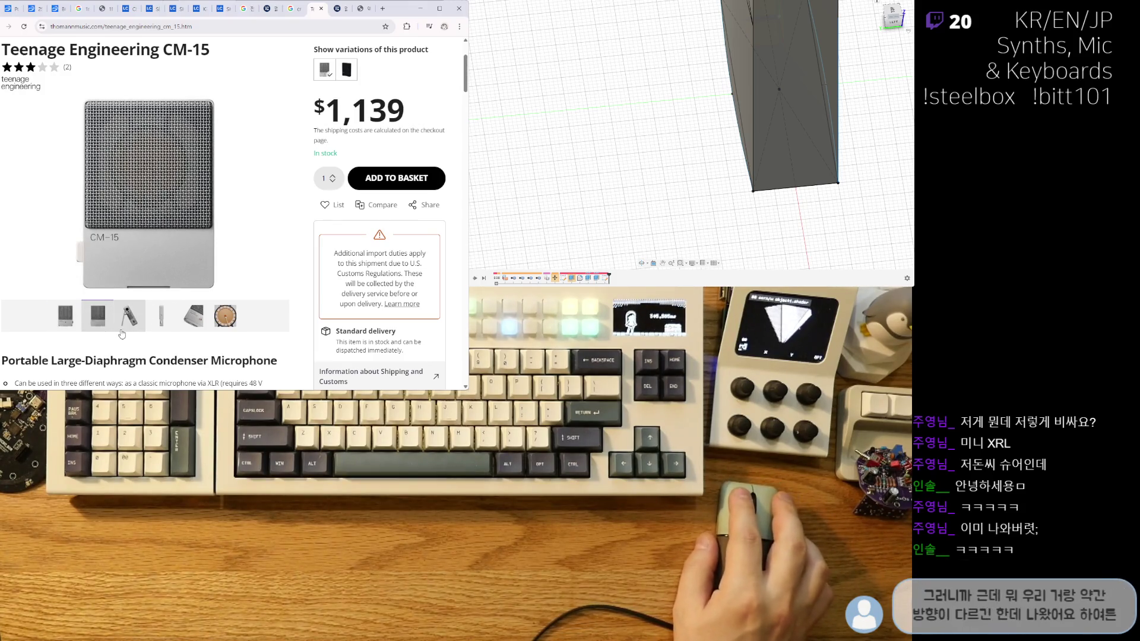
# Close the Thomann product page tab.
pyautogui.click(216, 25)
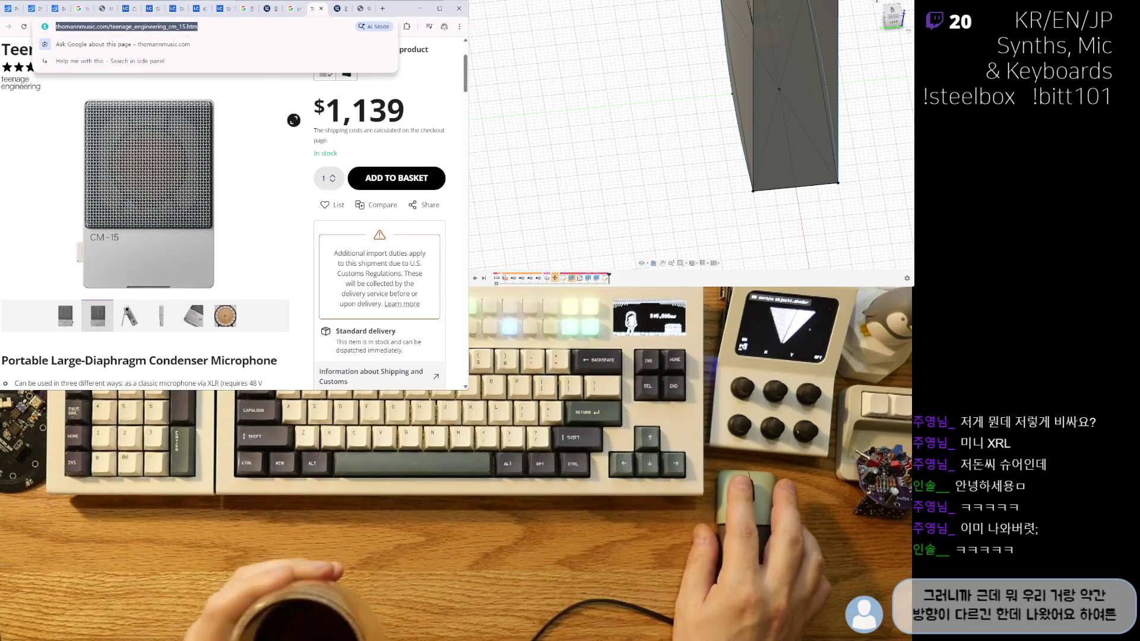
pyautogui.click(297, 132)
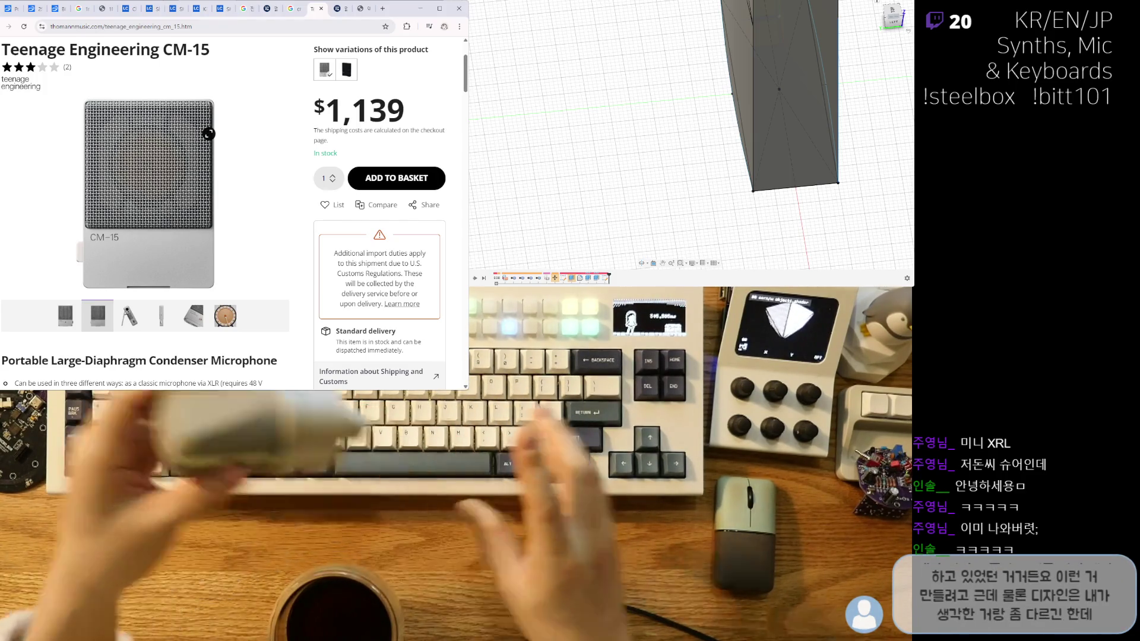
pyautogui.hotkey('ctrl', 'w')
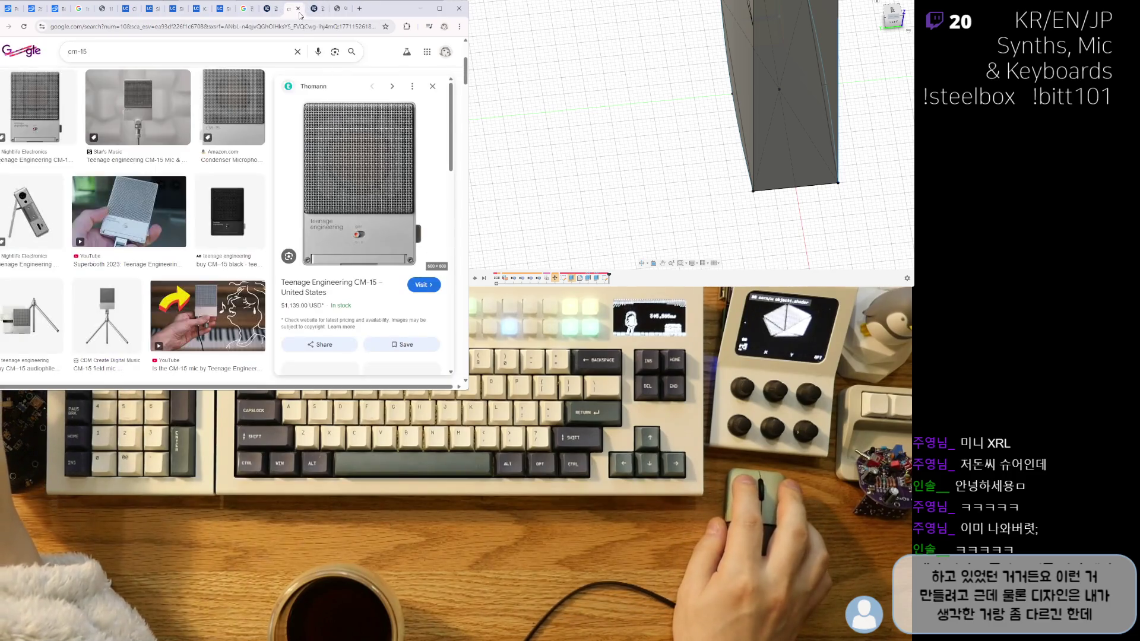
# Preview the StudioSounds, Star's Music and aluminum CM-15 results, then open the aluminum store page.
pyautogui.scroll(-2, 181, 269)
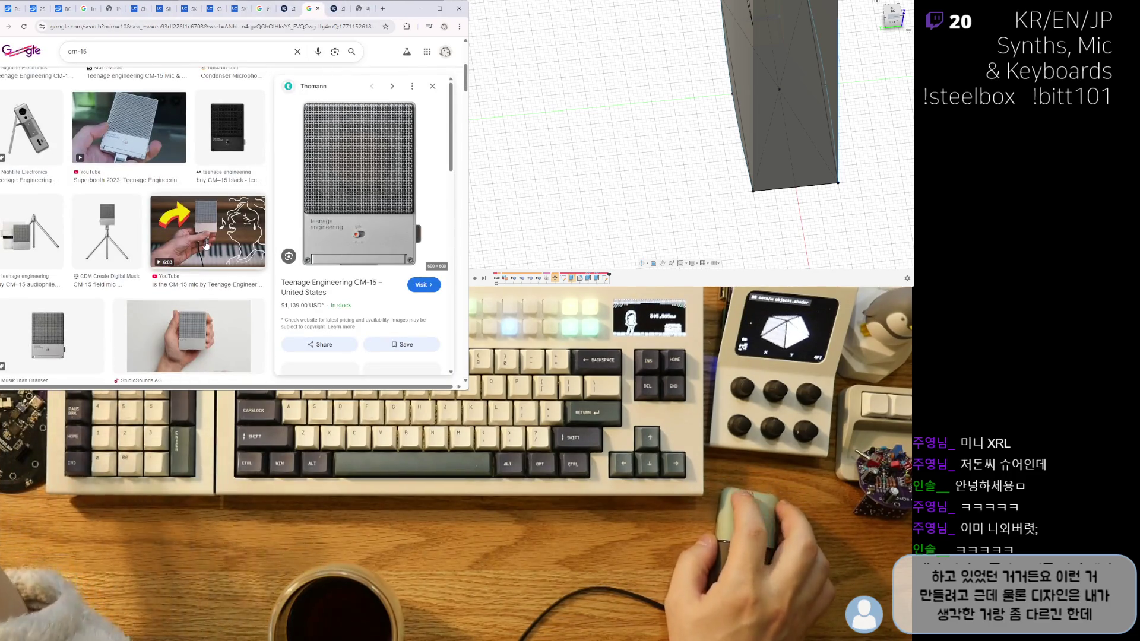
pyautogui.scroll(-1, 224, 258)
pyautogui.click(225, 258)
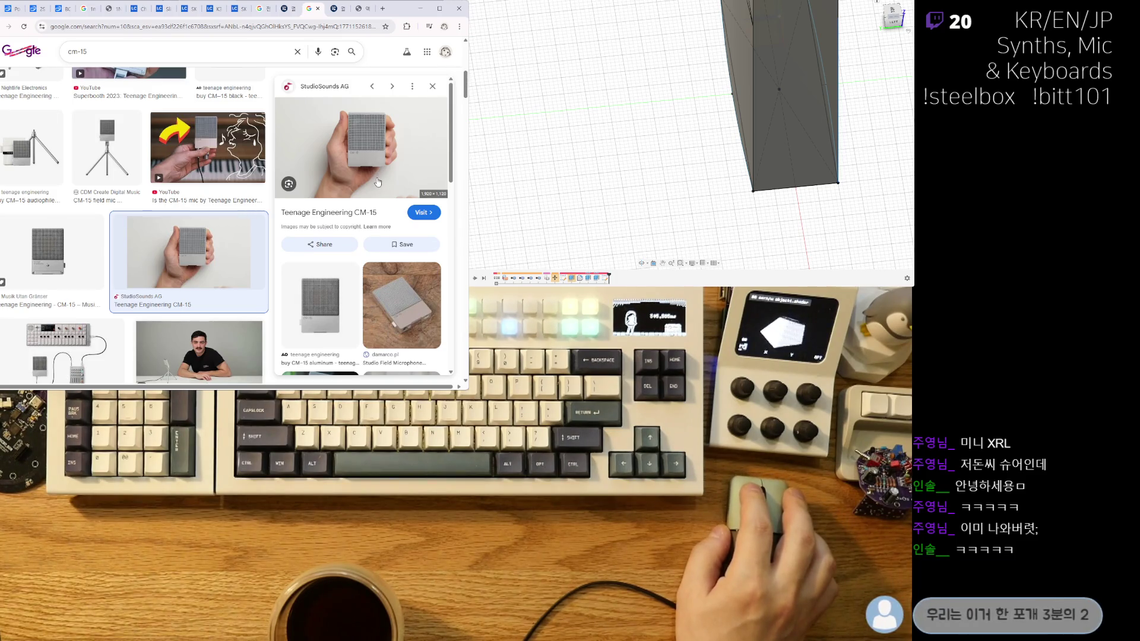
pyautogui.scroll(3, 110, 320)
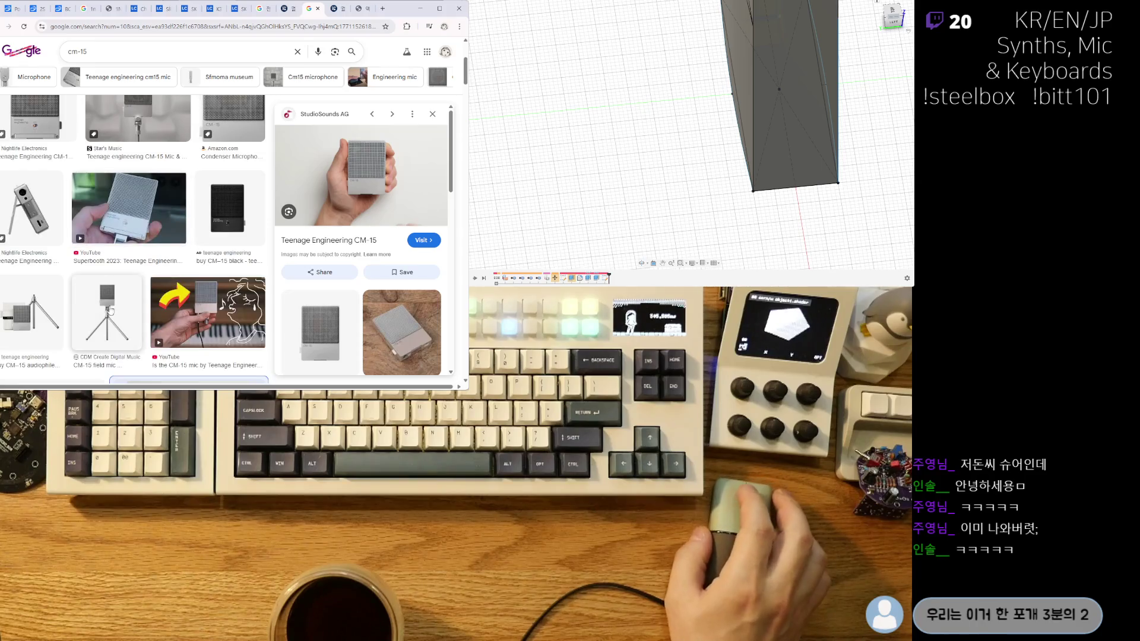
pyautogui.scroll(2, 111, 319)
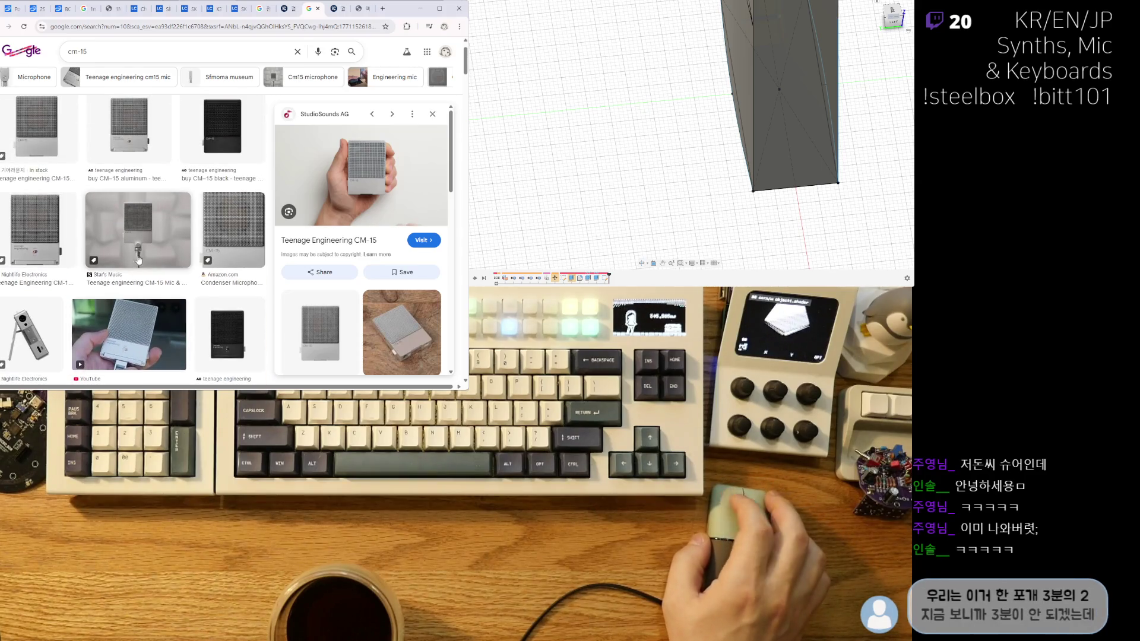
pyautogui.click(165, 242)
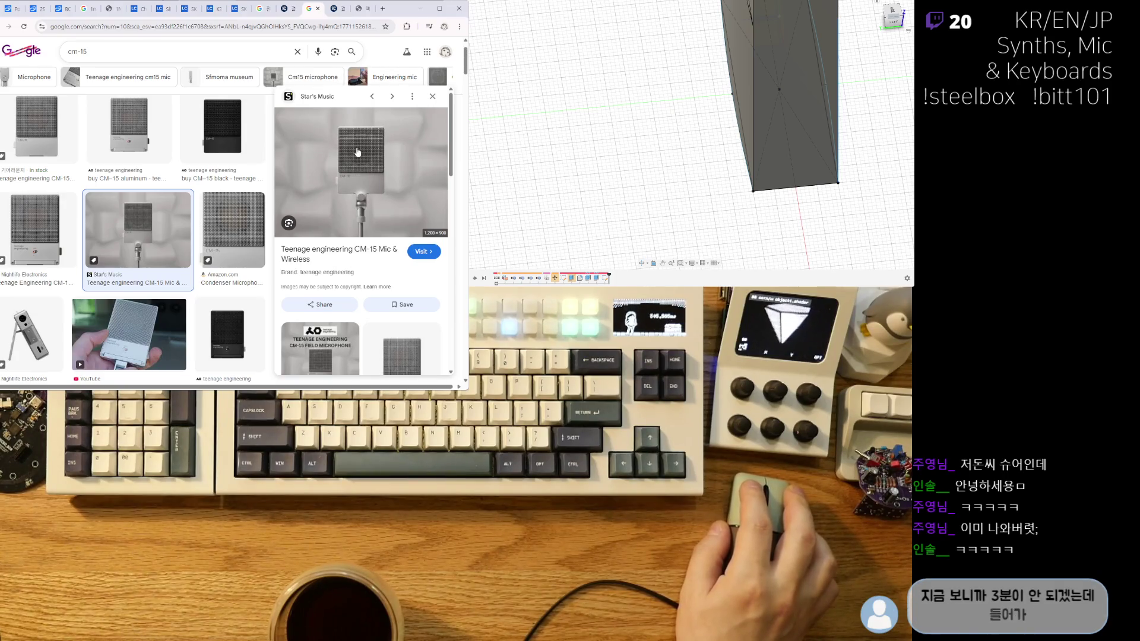
pyautogui.click(124, 137)
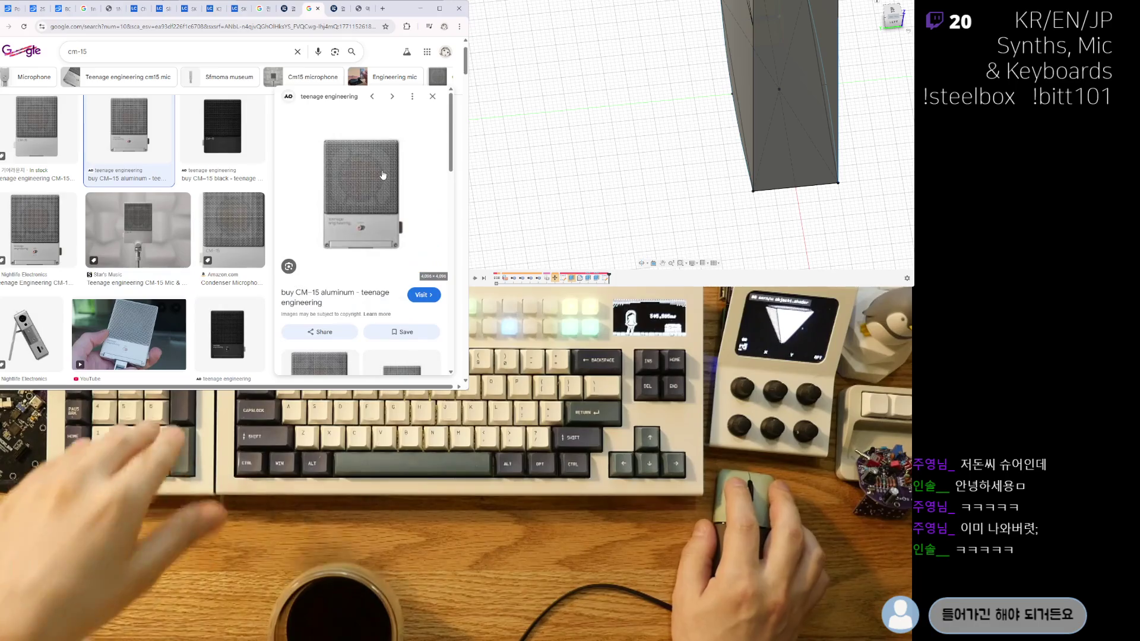
pyautogui.click(366, 206)
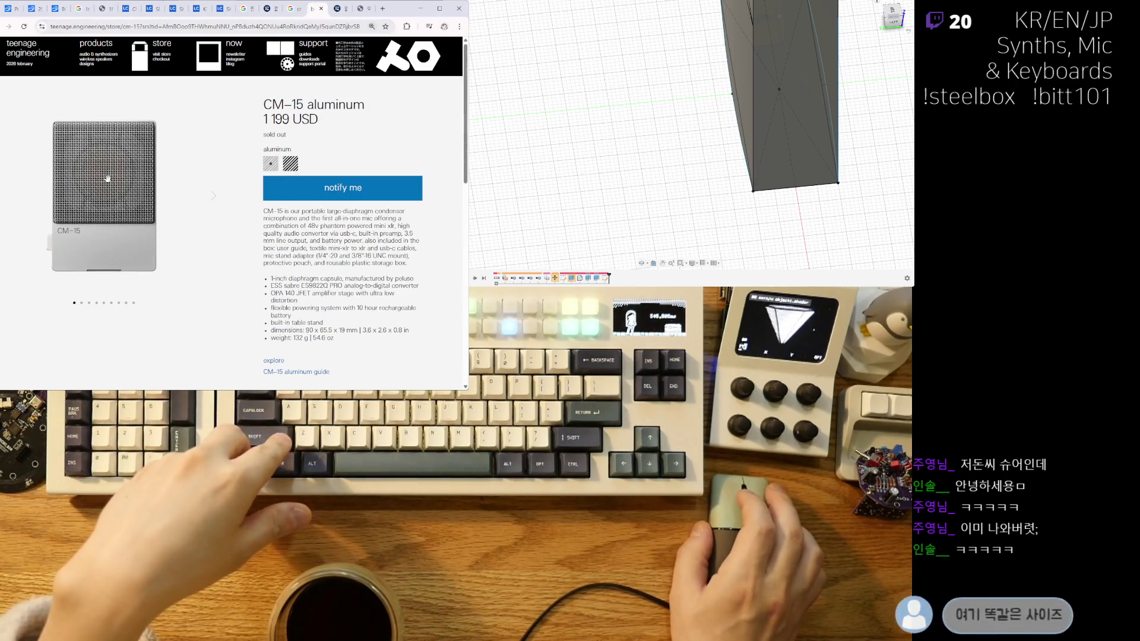
# Slide the product carousel back and choose the CM-15 black version.
pyautogui.moveTo(143, 187)
pyautogui.mouseDown()
pyautogui.moveTo(225, 114)
pyautogui.moveTo(95, 194)
pyautogui.mouseUp()
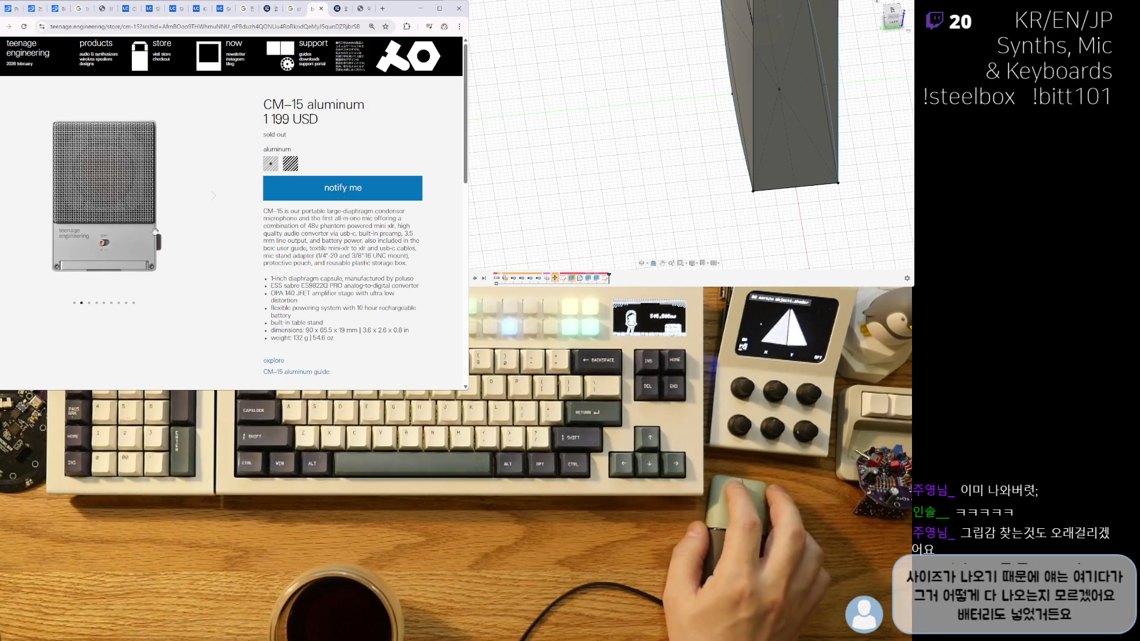
pyautogui.scroll(-2, 173, 232)
pyautogui.scroll(2, 174, 232)
pyautogui.click(291, 163)
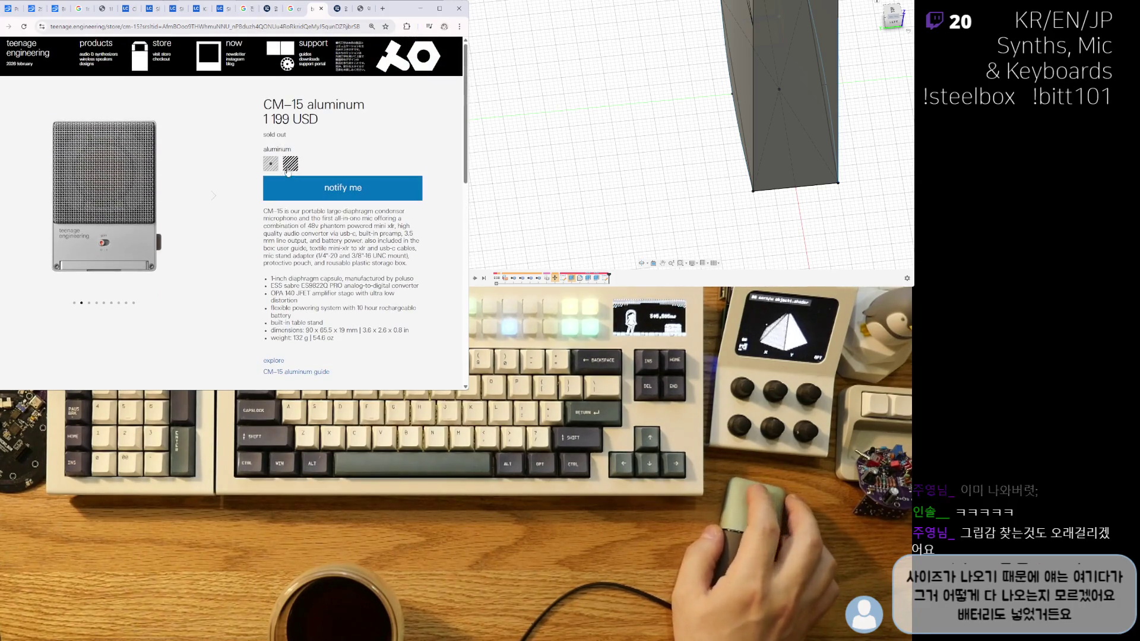
# Highlight and clear parts of the CM-15 description and spec list.
pyautogui.scroll(-10, 284, 213)
pyautogui.scroll(-5, 284, 274)
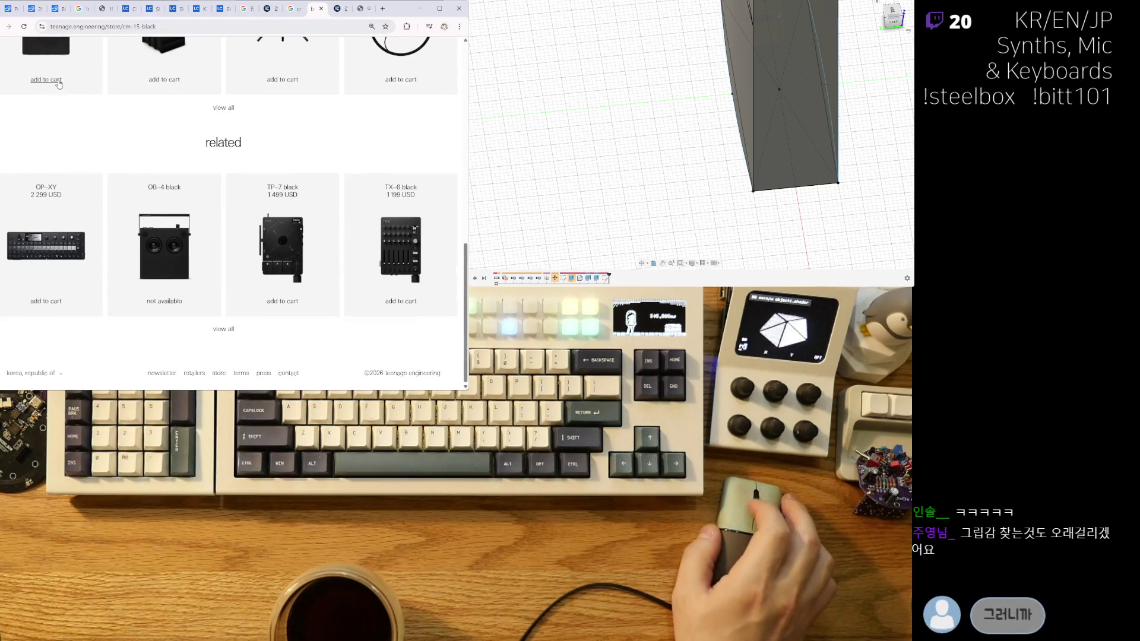
pyautogui.scroll(3, 177, 297)
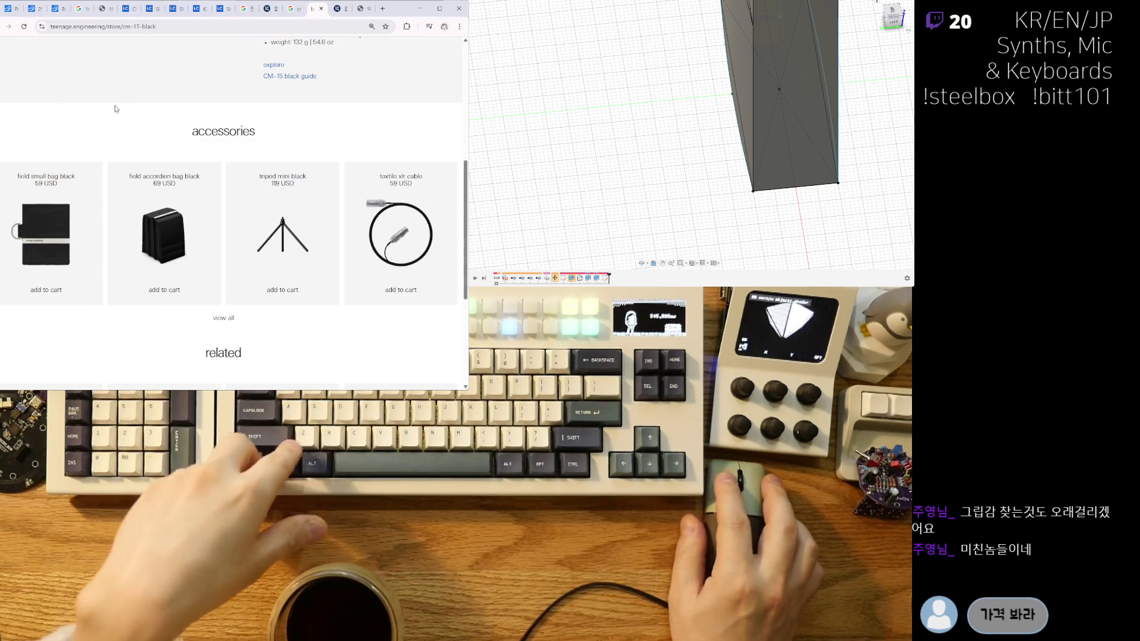
pyautogui.scroll(5, 381, 343)
pyautogui.moveTo(382, 343); pyautogui.dragTo(263, 209)
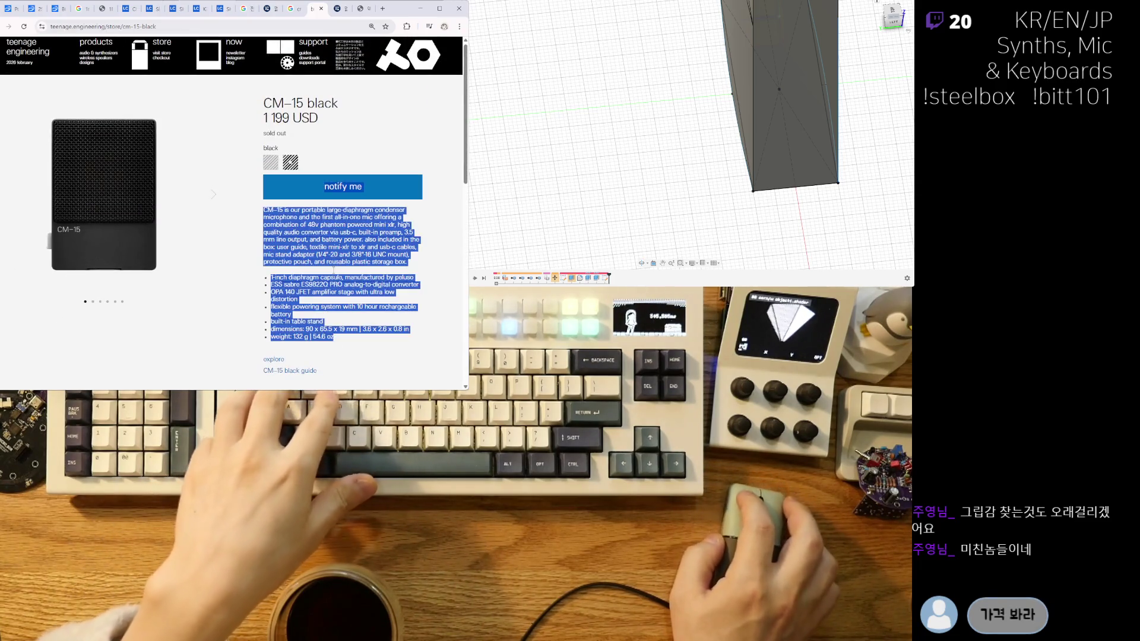
pyautogui.moveTo(337, 277)
pyautogui.mouseDown()
pyautogui.moveTo(354, 336)
pyautogui.moveTo(271, 277)
pyautogui.mouseUp()
pyautogui.click(344, 263)
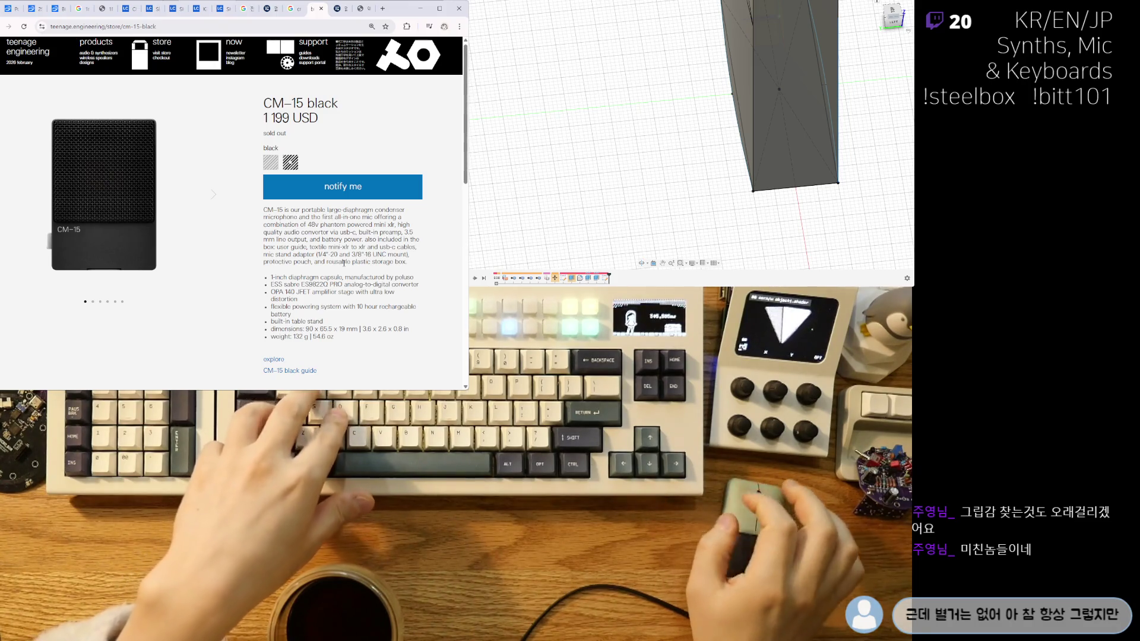
pyautogui.moveTo(417, 267)
pyautogui.mouseDown()
pyautogui.moveTo(265, 206)
pyautogui.moveTo(380, 324)
pyautogui.mouseUp()
pyautogui.click(261, 204)
pyautogui.moveTo(319, 240)
pyautogui.mouseDown()
pyautogui.moveTo(368, 331)
pyautogui.moveTo(264, 208)
pyautogui.mouseUp()
pyautogui.click(320, 243)
pyautogui.click(270, 277)
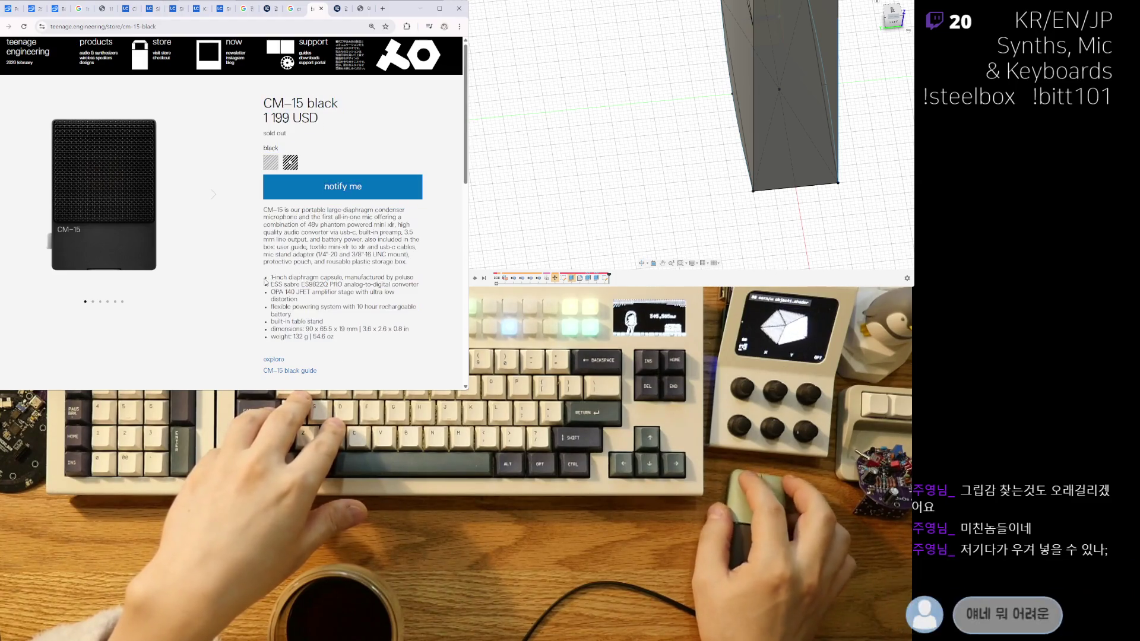
# Advance to the third product photo and return to the cm-15 image search tab.
pyautogui.click(214, 196)
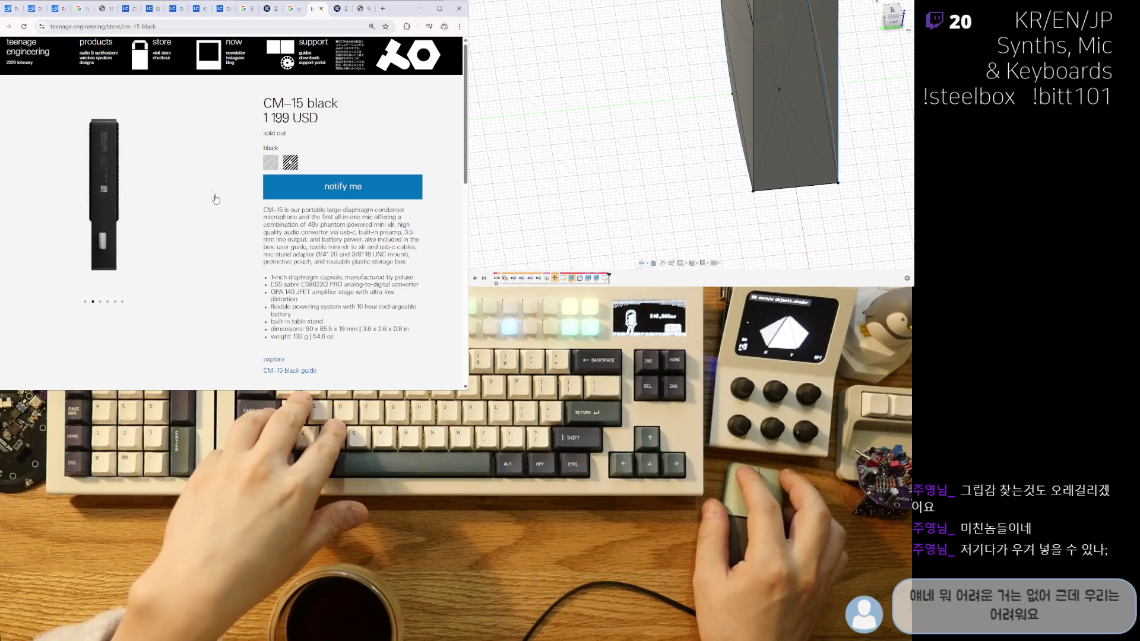
pyautogui.click(214, 196)
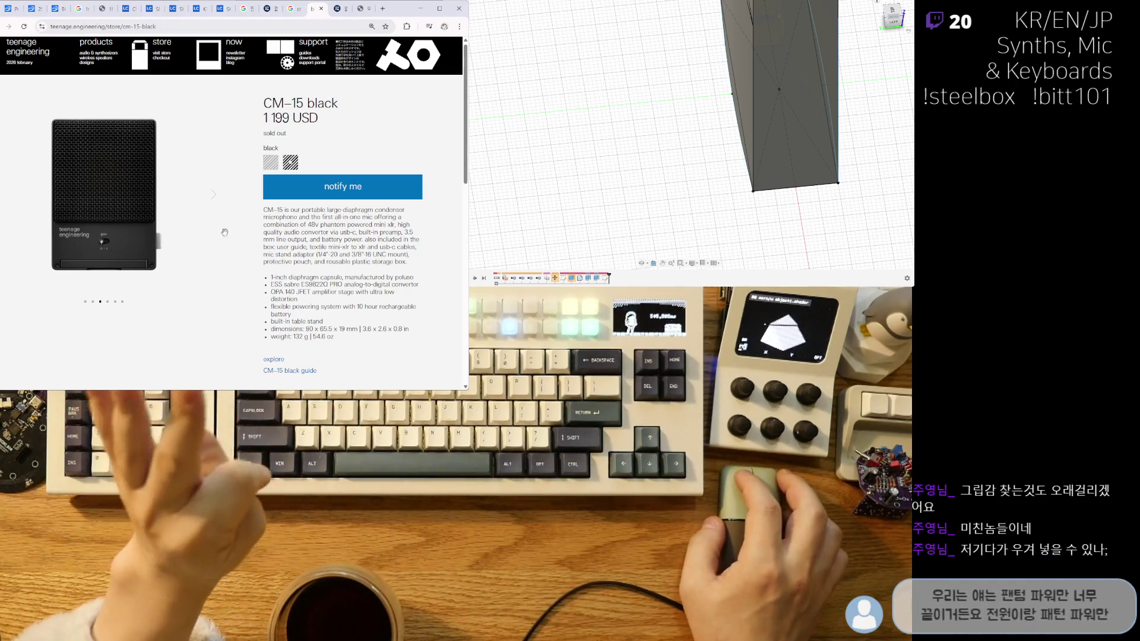
pyautogui.hotkey('ctrl', 'shift', 'Tab')
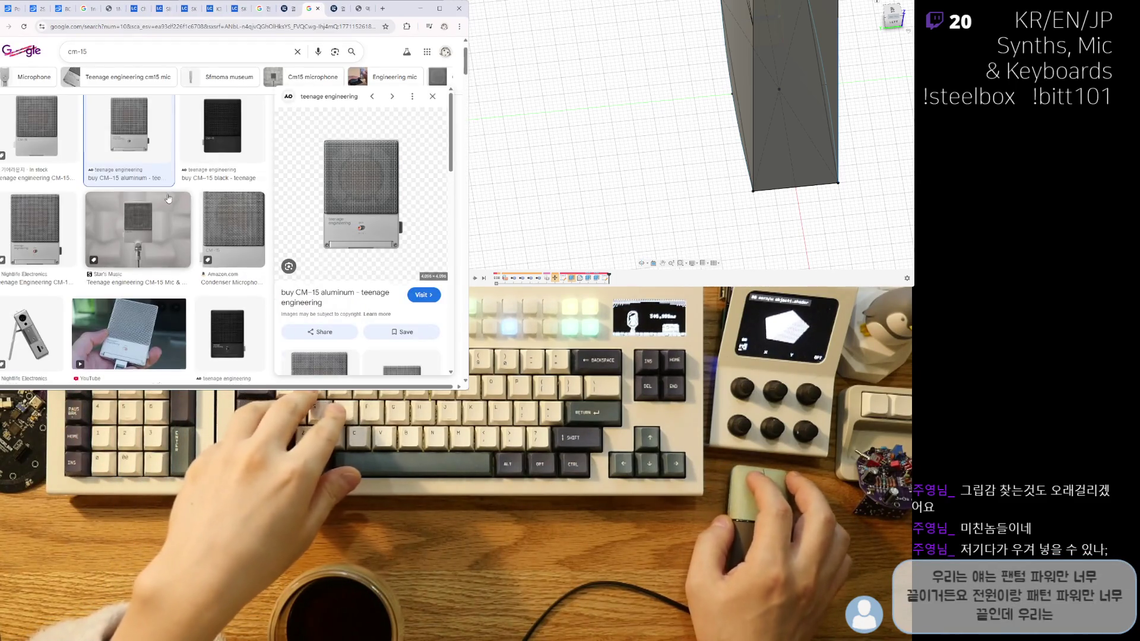
# Preview the Elektronauts CM-15 image result and visit its source forum page.
pyautogui.scroll(-2, 148, 195)
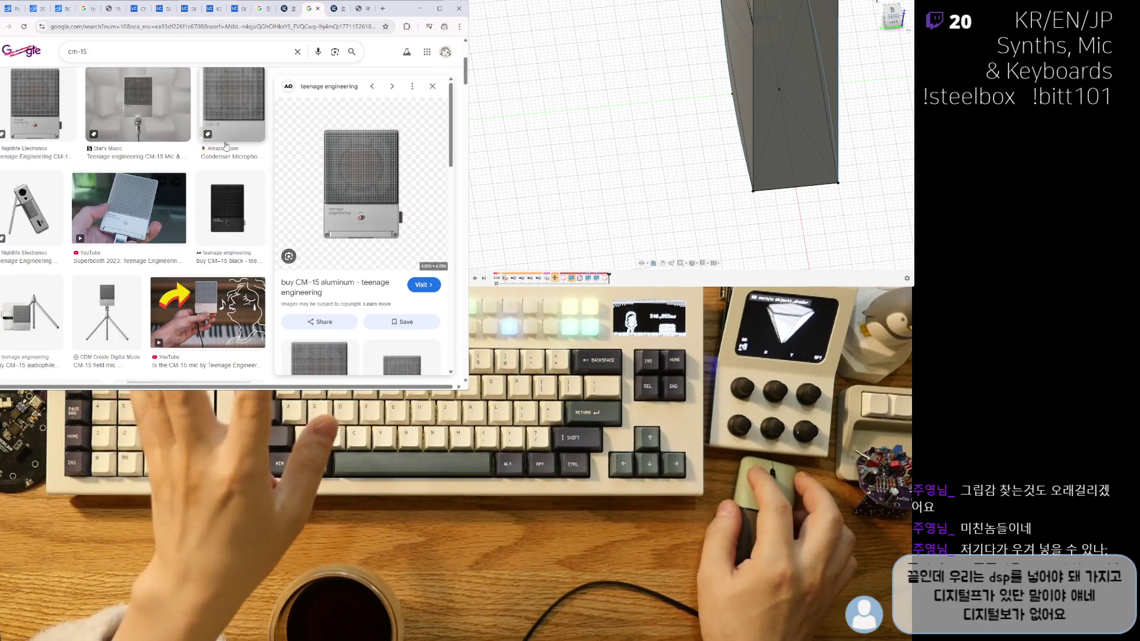
pyautogui.scroll(-5, 83, 197)
pyautogui.scroll(-5, 83, 197)
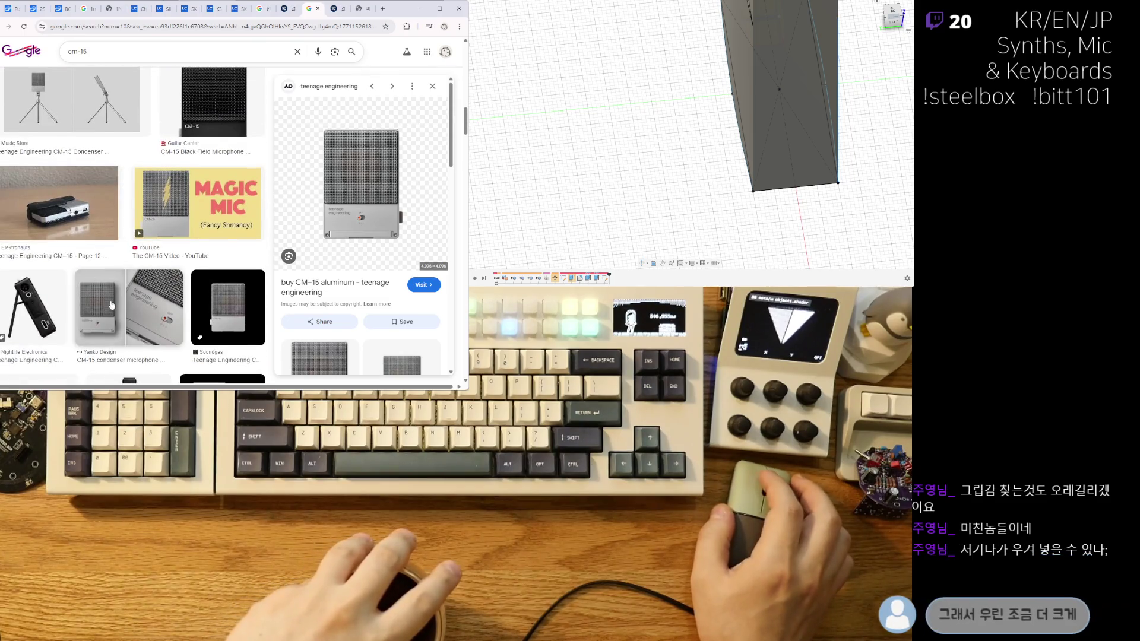
pyautogui.click(93, 214)
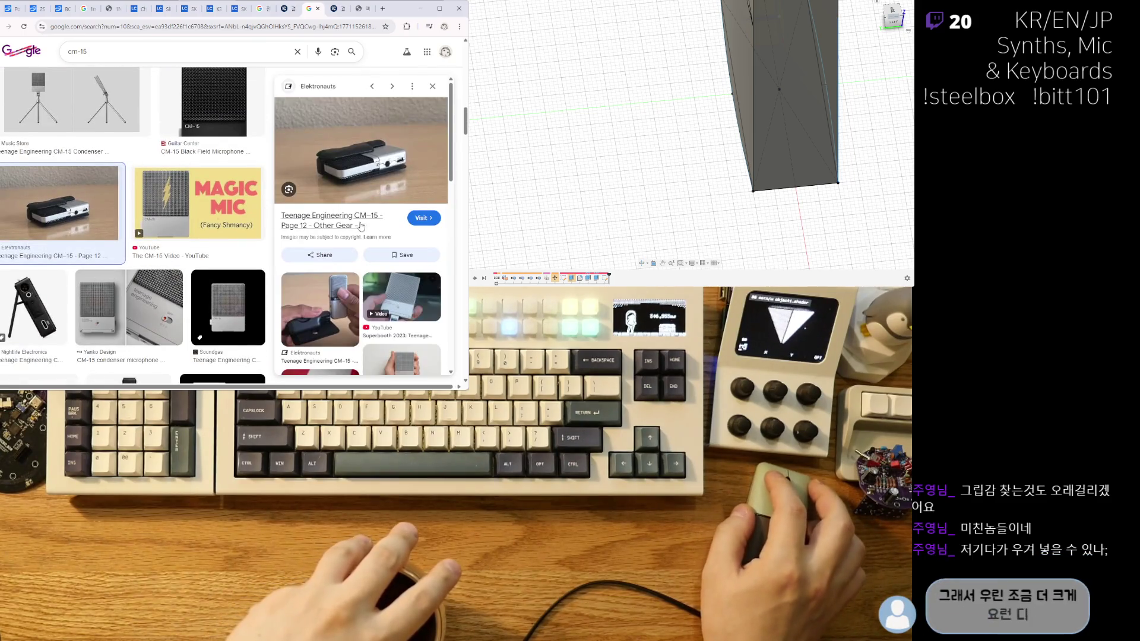
pyautogui.click(424, 218)
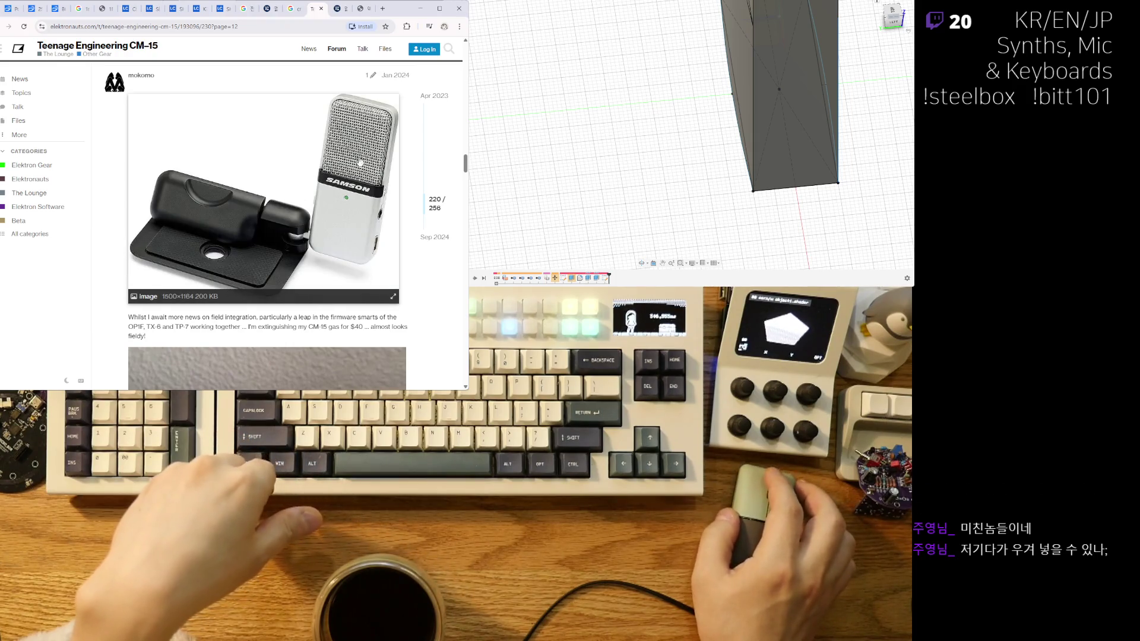
pyautogui.scroll(-1, 335, 224)
pyautogui.scroll(-5, 332, 226)
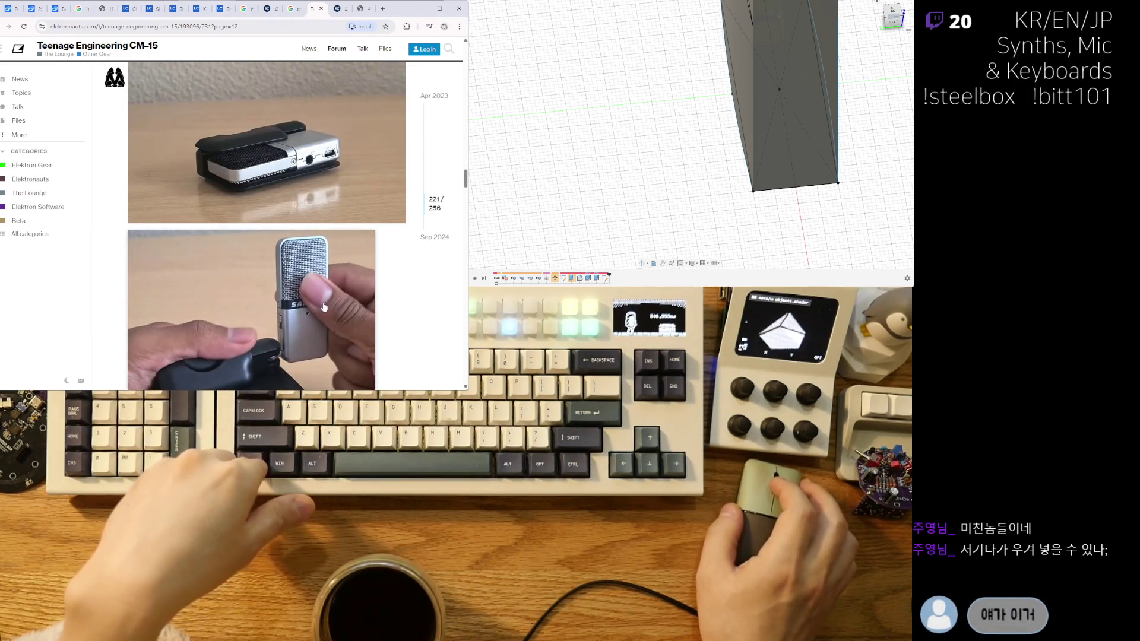
pyautogui.scroll(1, 298, 300)
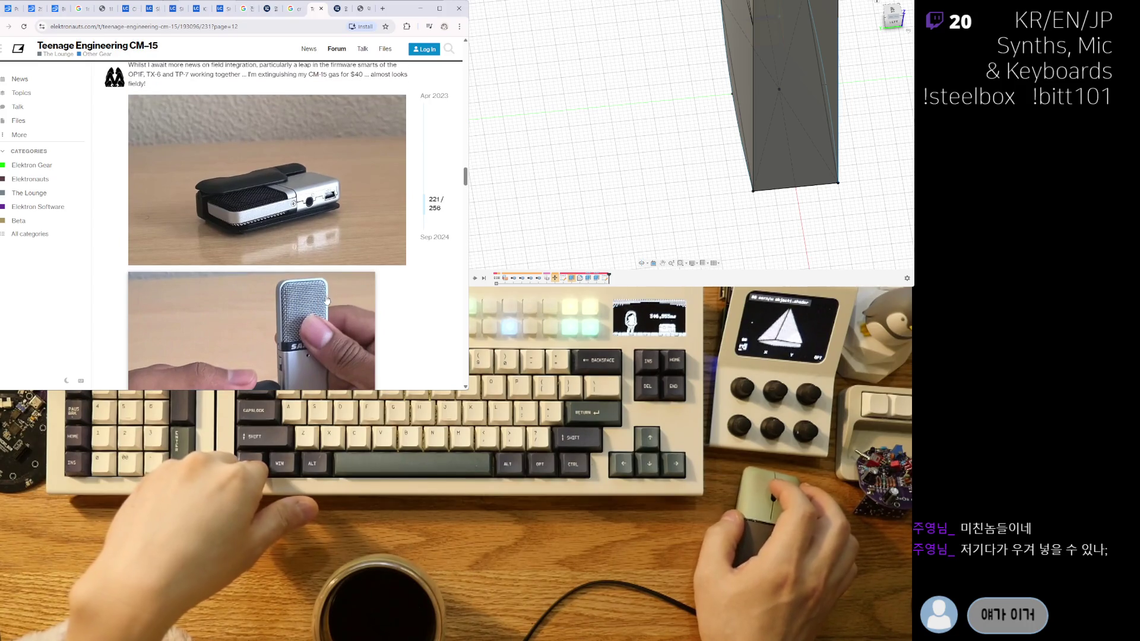
pyautogui.scroll(-2, 321, 306)
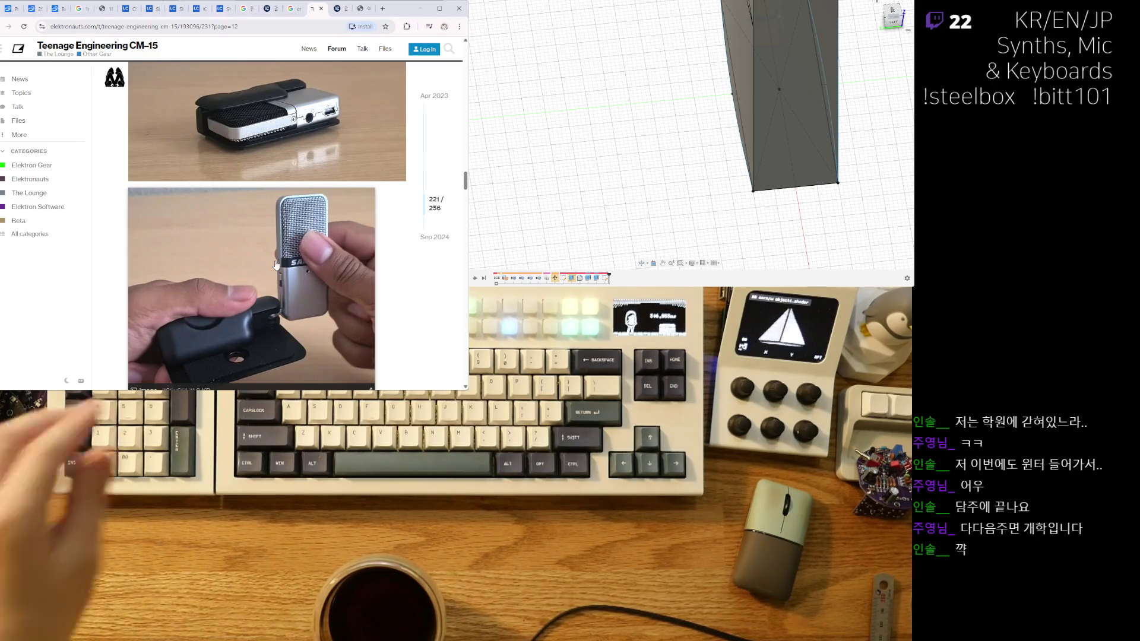
pyautogui.scroll(-5, 261, 237)
pyautogui.scroll(-3, 261, 238)
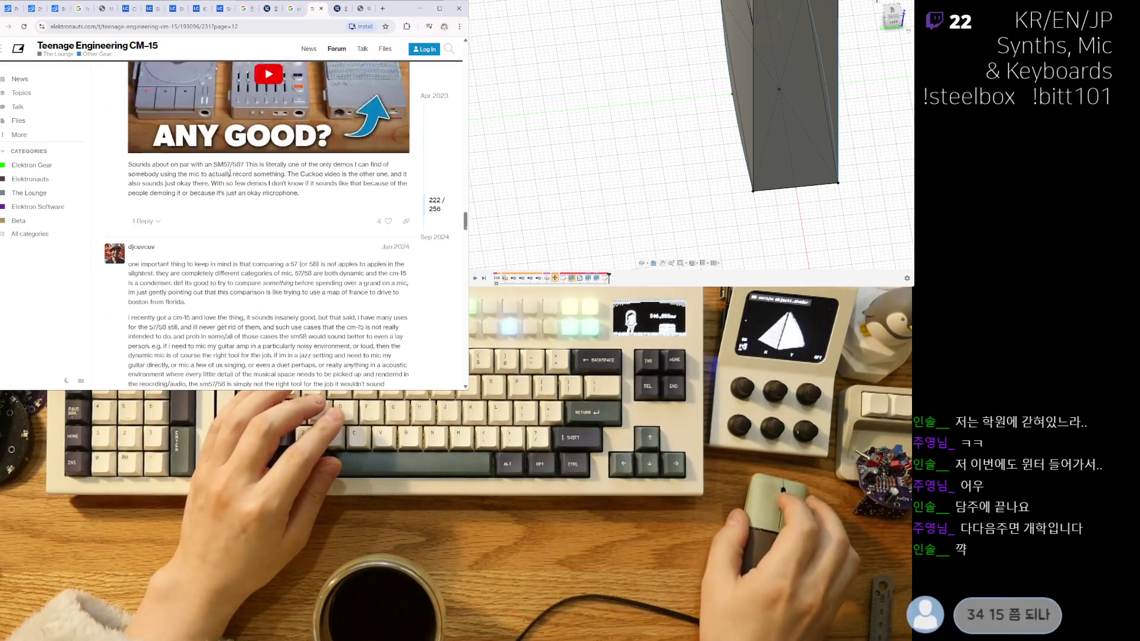
pyautogui.scroll(1, 296, 297)
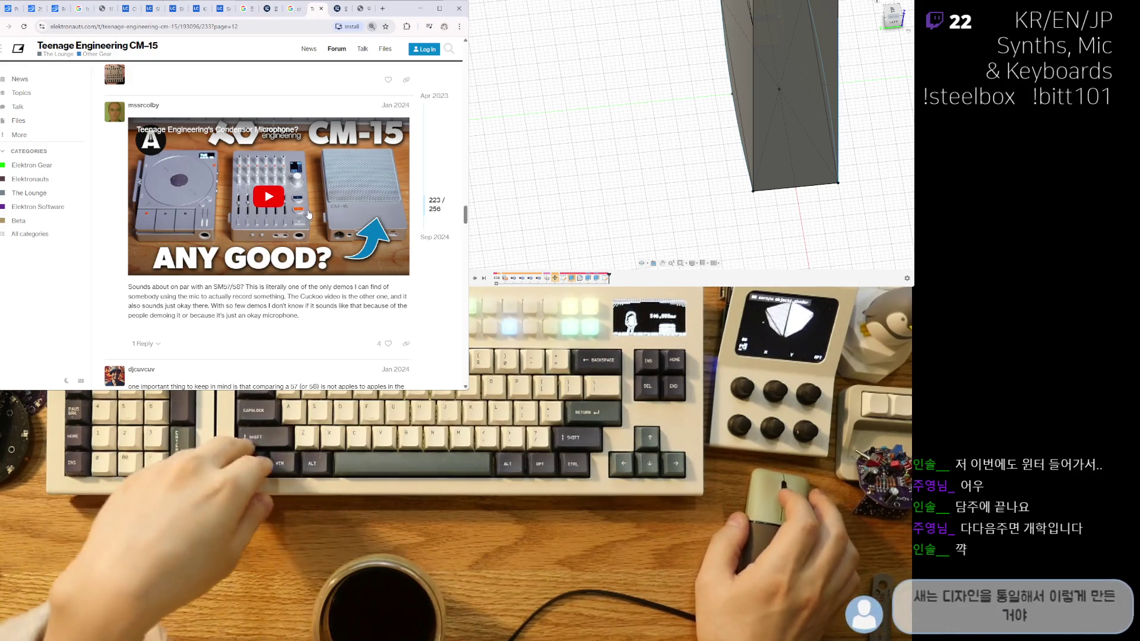
pyautogui.keyDown('ctrl'); pyautogui.scroll(1, 309, 189); pyautogui.keyUp('ctrl')
pyautogui.keyDown('ctrl'); pyautogui.scroll(-2, 315, 218); pyautogui.keyUp('ctrl')
pyautogui.keyDown('ctrl'); pyautogui.scroll(1, 314, 213); pyautogui.keyUp('ctrl')
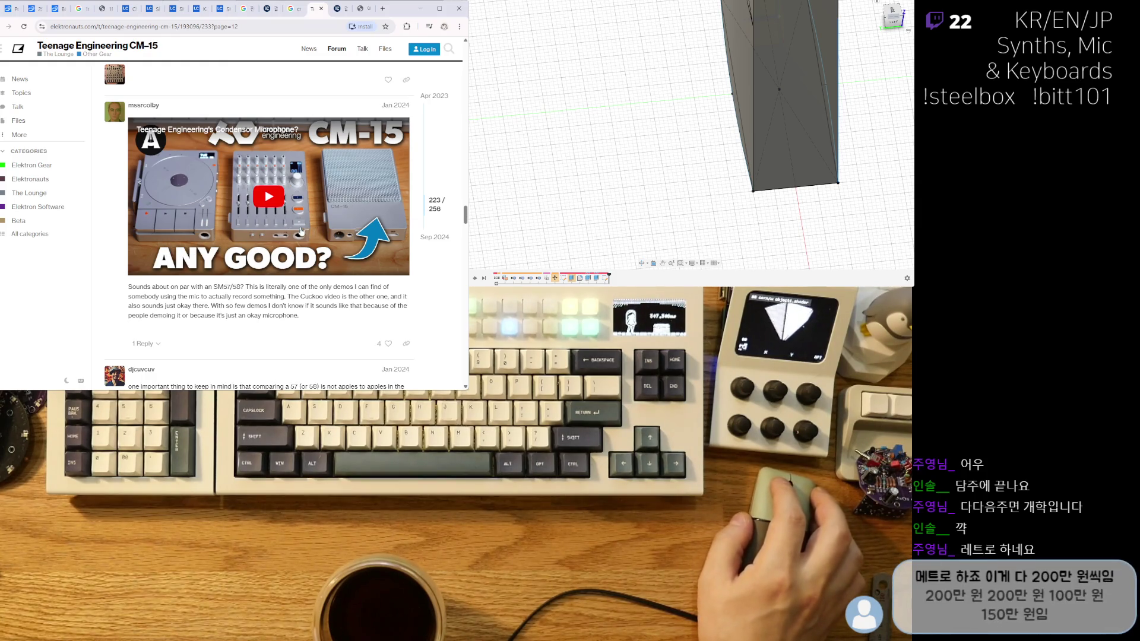
pyautogui.scroll(-1, 268, 219)
pyautogui.scroll(1, 276, 193)
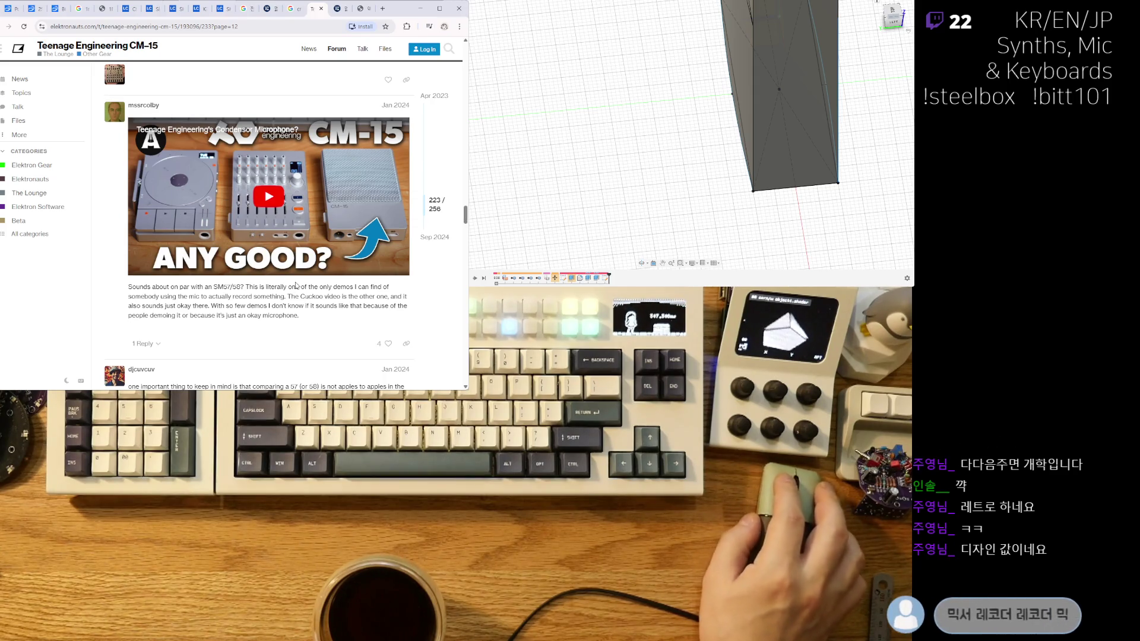
pyautogui.scroll(-1, 315, 263)
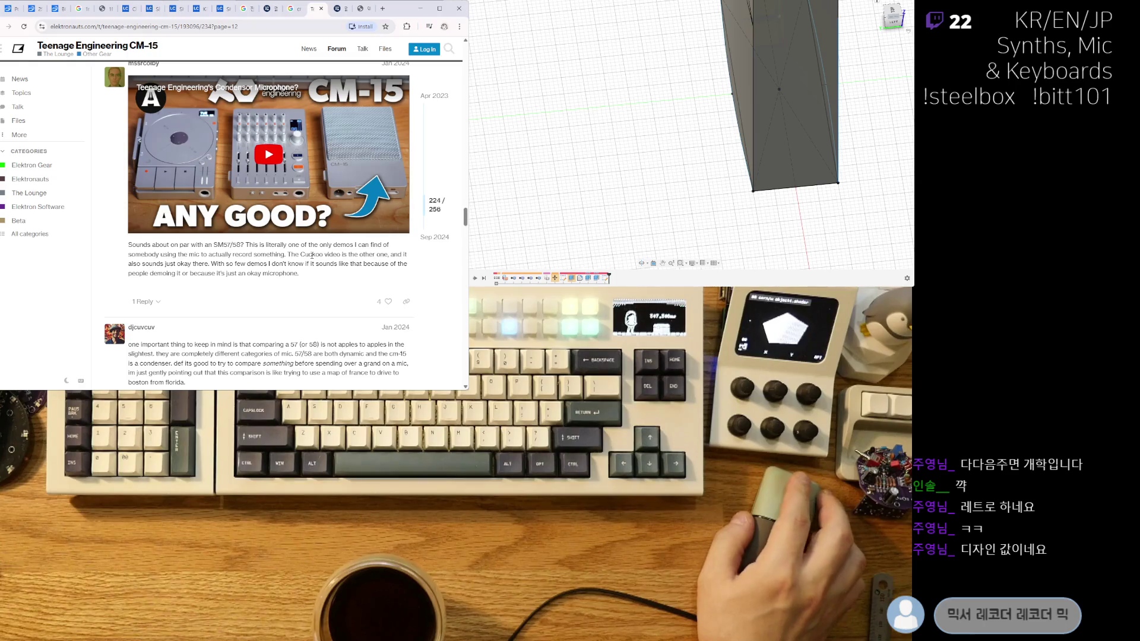
pyautogui.scroll(-5, 313, 255)
pyautogui.scroll(-5, 285, 208)
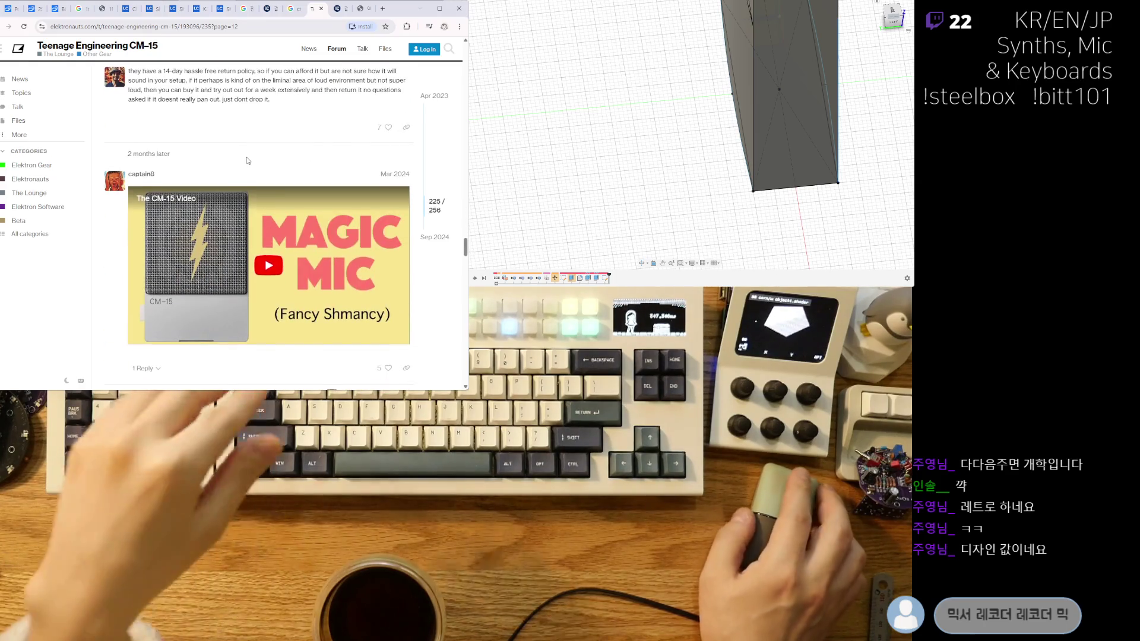
pyautogui.scroll(-5, 252, 169)
pyautogui.scroll(-5, 261, 181)
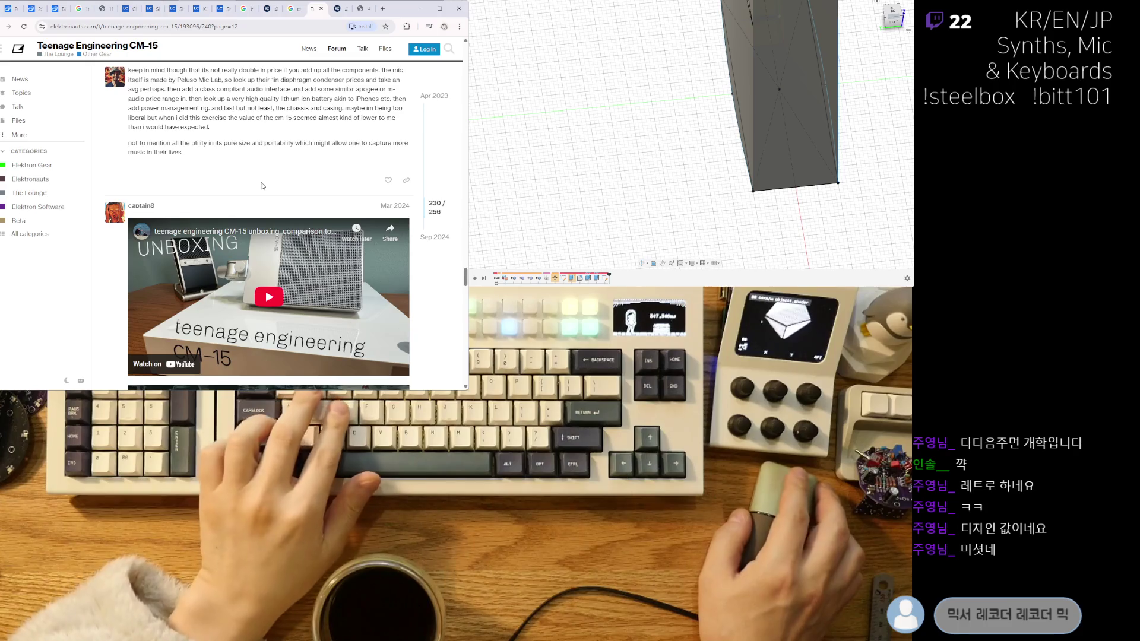
pyautogui.scroll(-2, 249, 202)
pyautogui.scroll(-4, 214, 243)
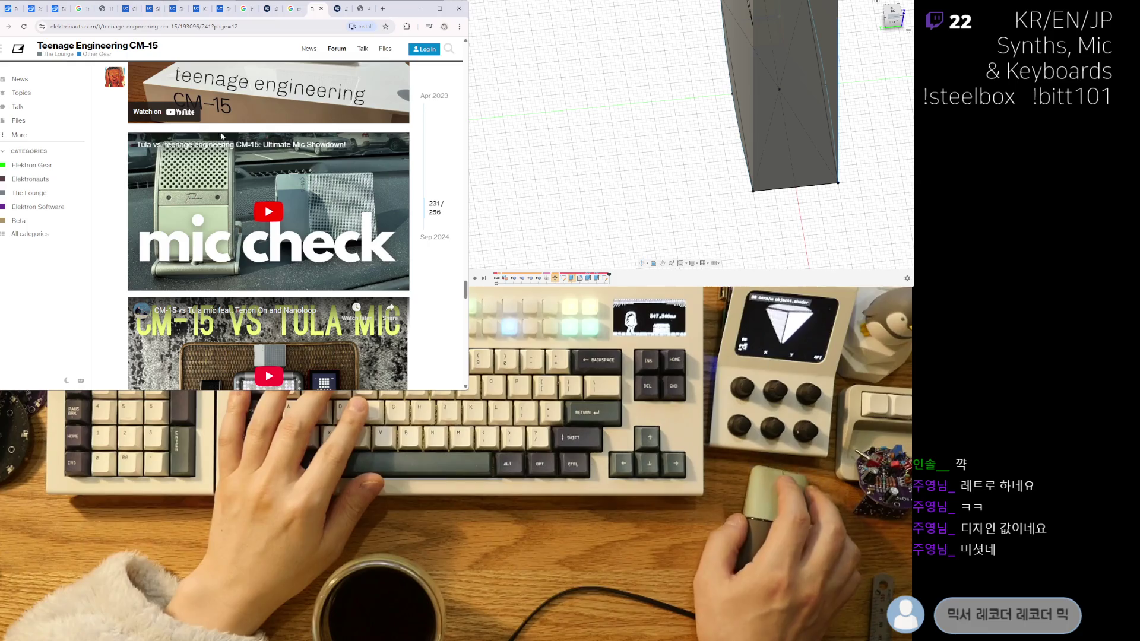
pyautogui.scroll(1, 191, 238)
pyautogui.scroll(2, 191, 238)
pyautogui.scroll(1, 224, 247)
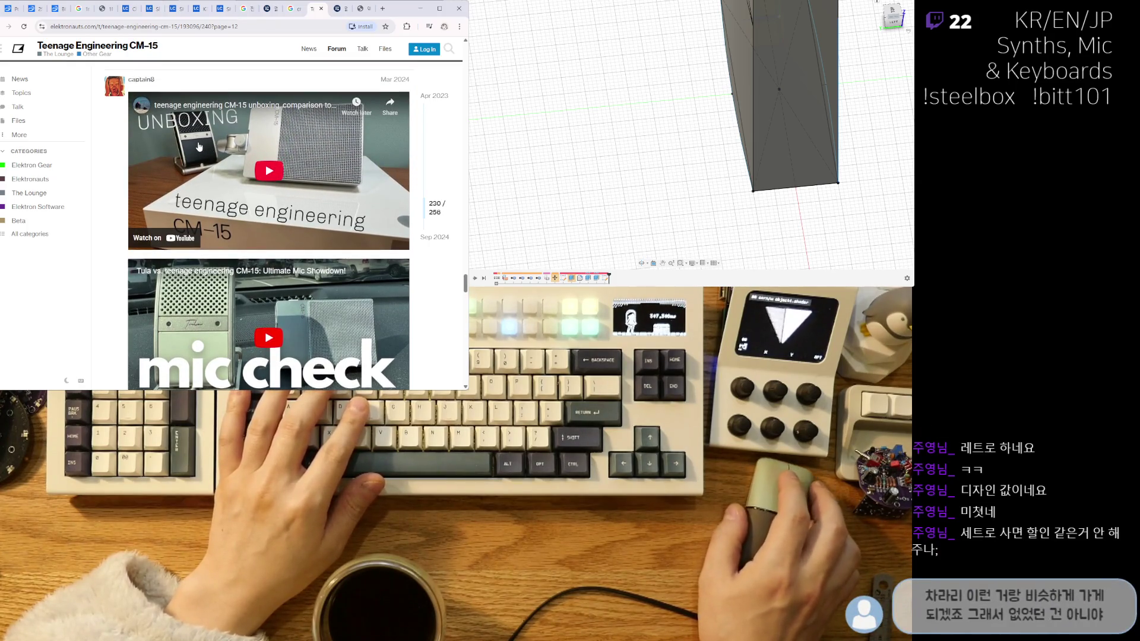
pyautogui.scroll(-2, 207, 245)
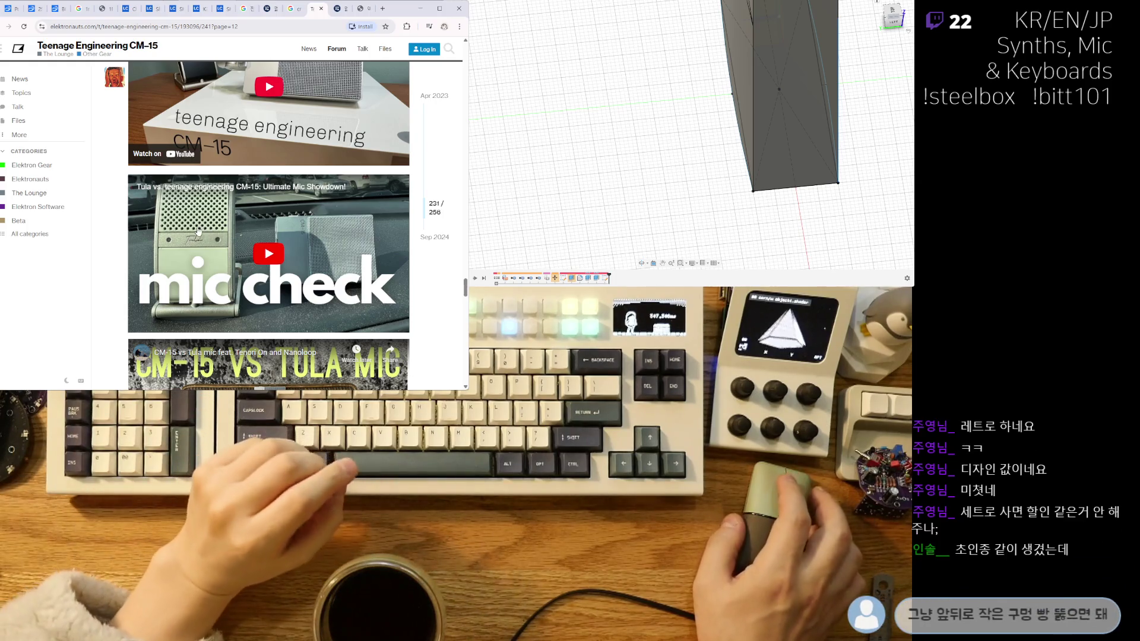
pyautogui.scroll(1, 199, 229)
pyautogui.scroll(-1, 201, 248)
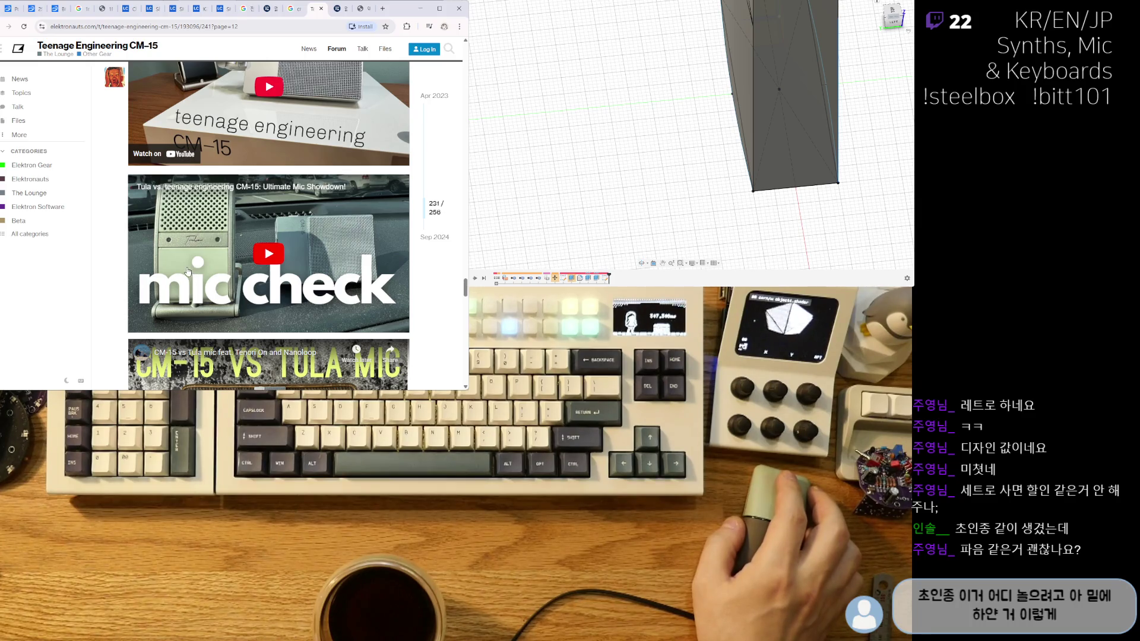
pyautogui.scroll(1, 230, 250)
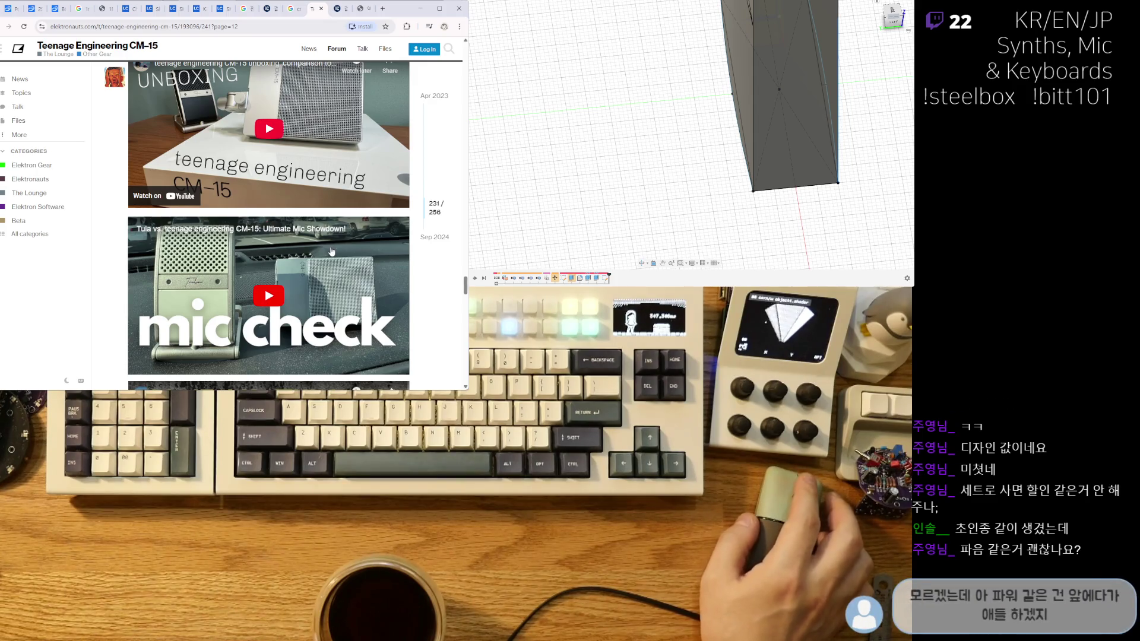
pyautogui.scroll(-3, 332, 251)
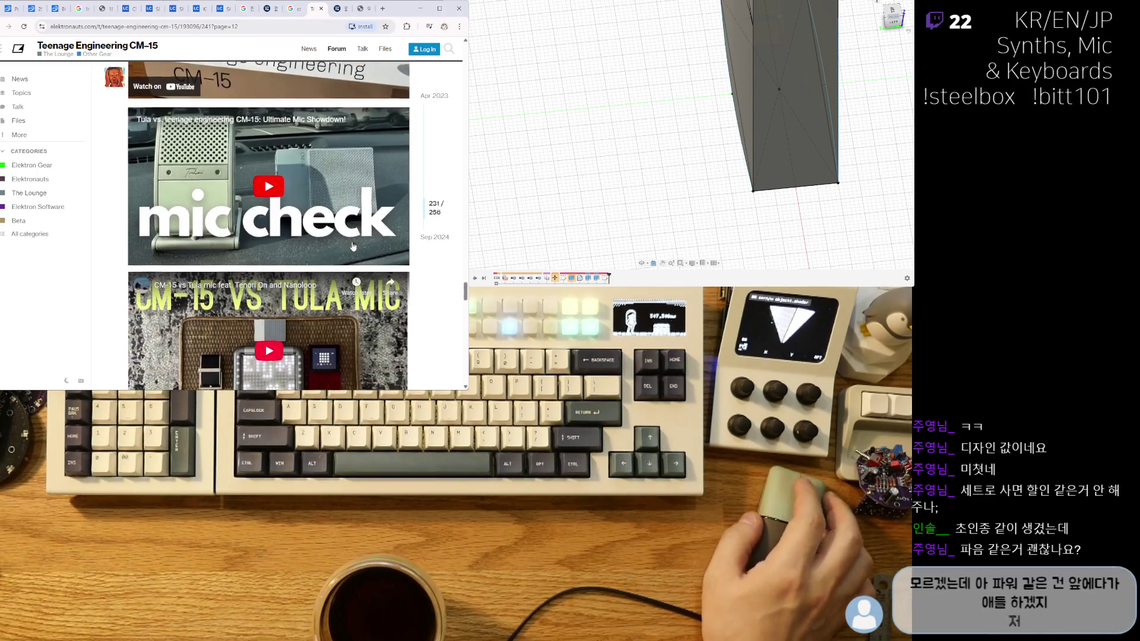
pyautogui.scroll(-3, 203, 245)
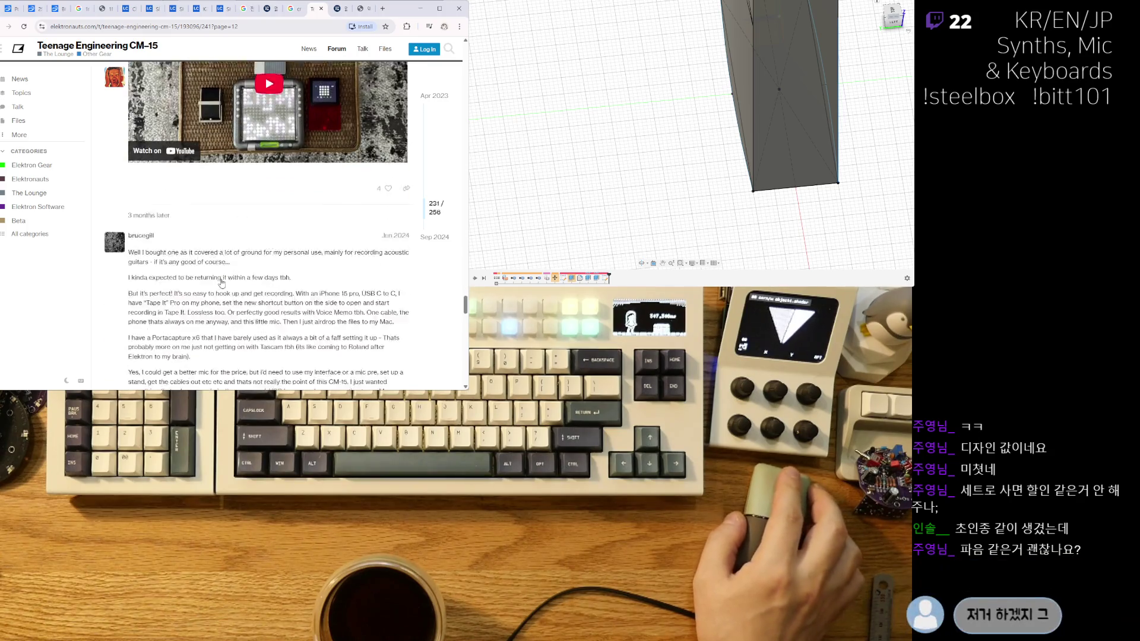
pyautogui.scroll(4, 213, 298)
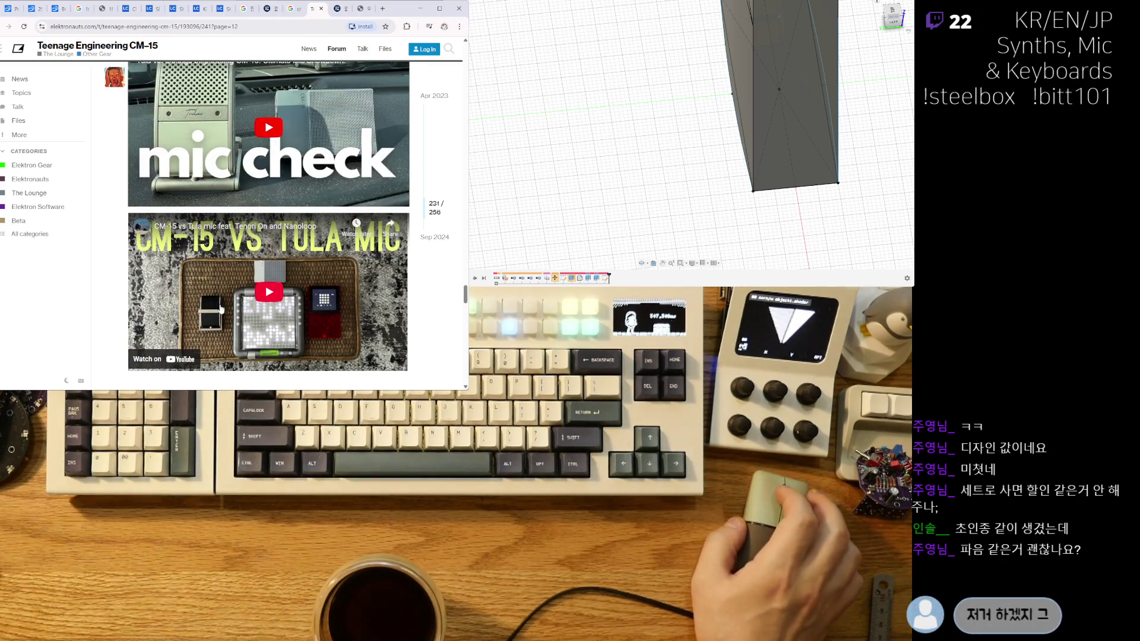
pyautogui.scroll(2, 210, 331)
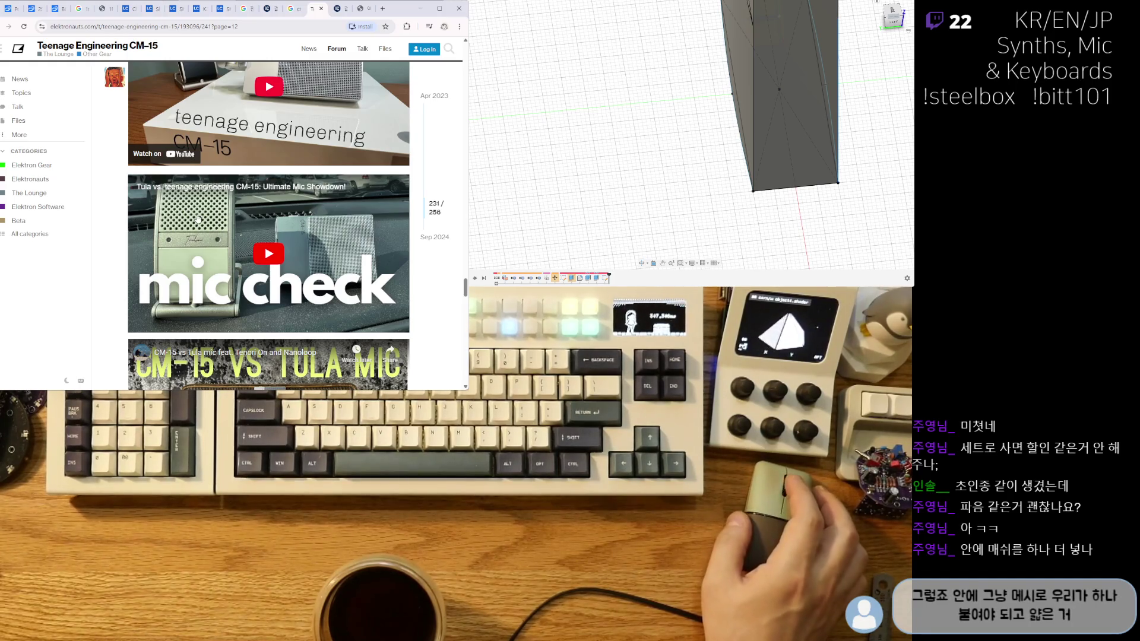
pyautogui.scroll(1, 194, 219)
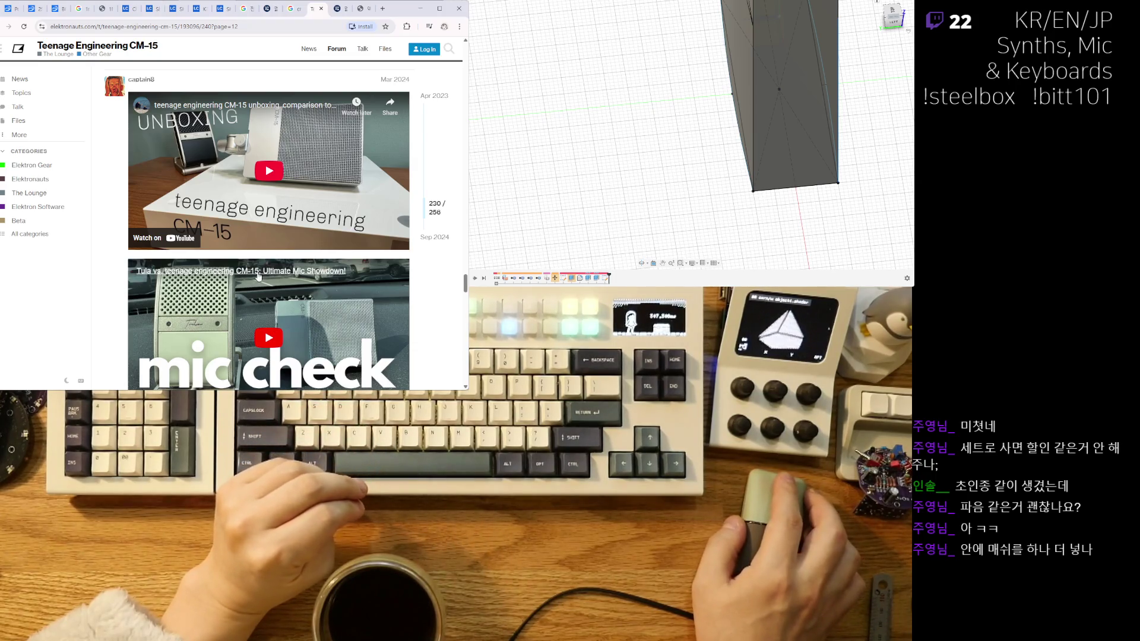
pyautogui.scroll(-1, 259, 275)
pyautogui.scroll(-3, 257, 278)
pyautogui.scroll(3, 254, 293)
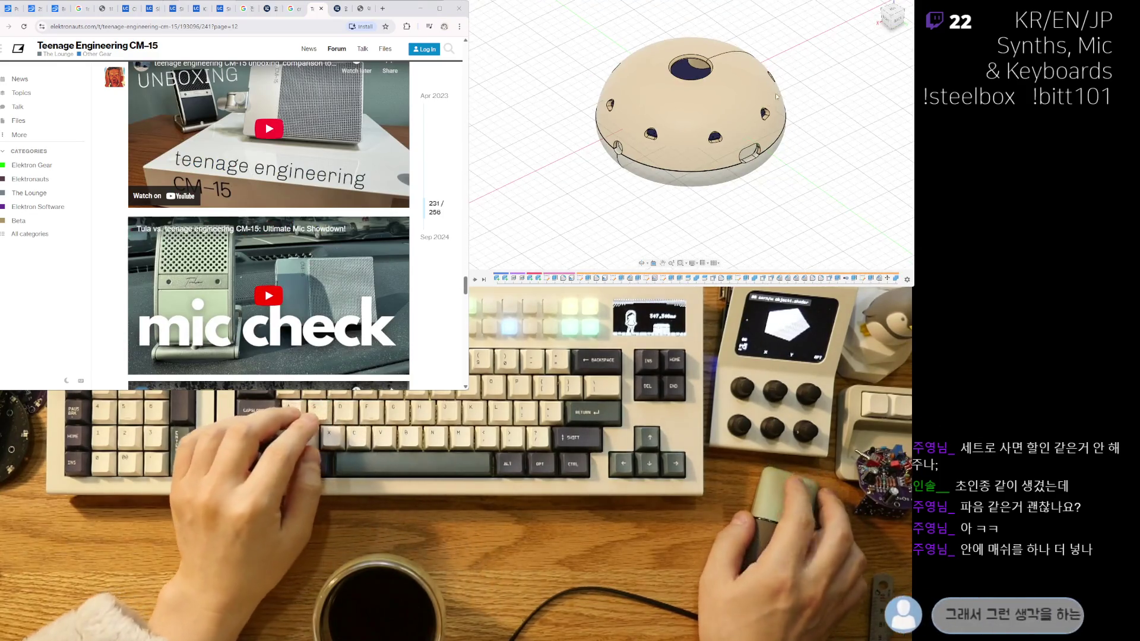
pyautogui.moveTo(741, 95)
pyautogui.keyDown('shift'); pyautogui.mouseDown(button='middle')
pyautogui.moveTo(738, 151)
pyautogui.moveTo(673, 130)
pyautogui.moveTo(677, 195)
pyautogui.mouseUp(button='middle'); pyautogui.keyUp('shift')
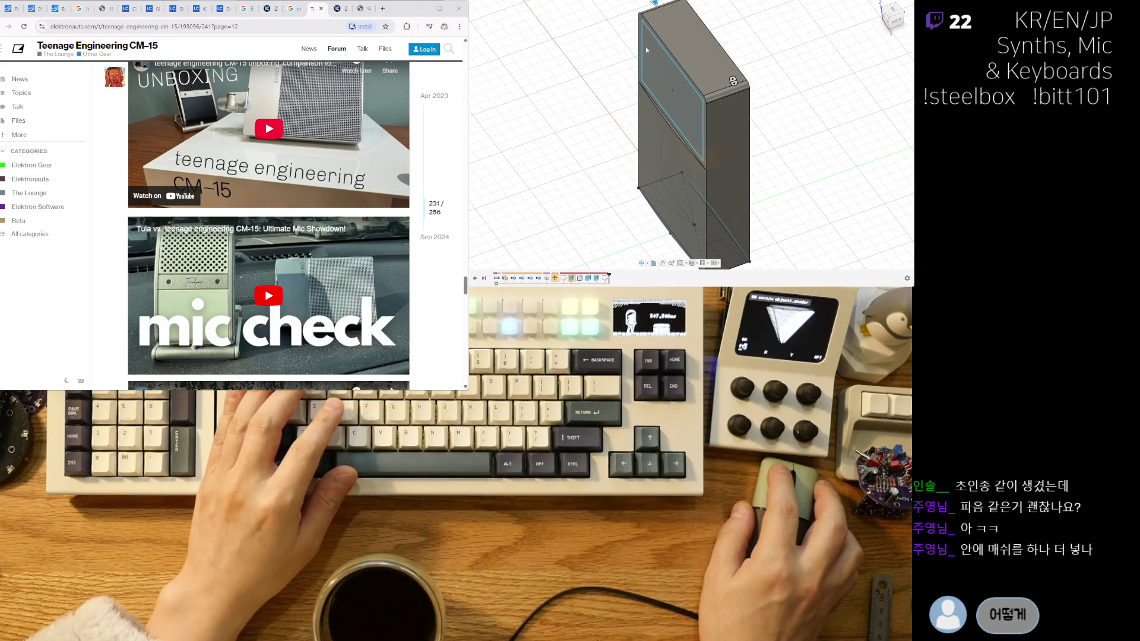
pyautogui.press('l')
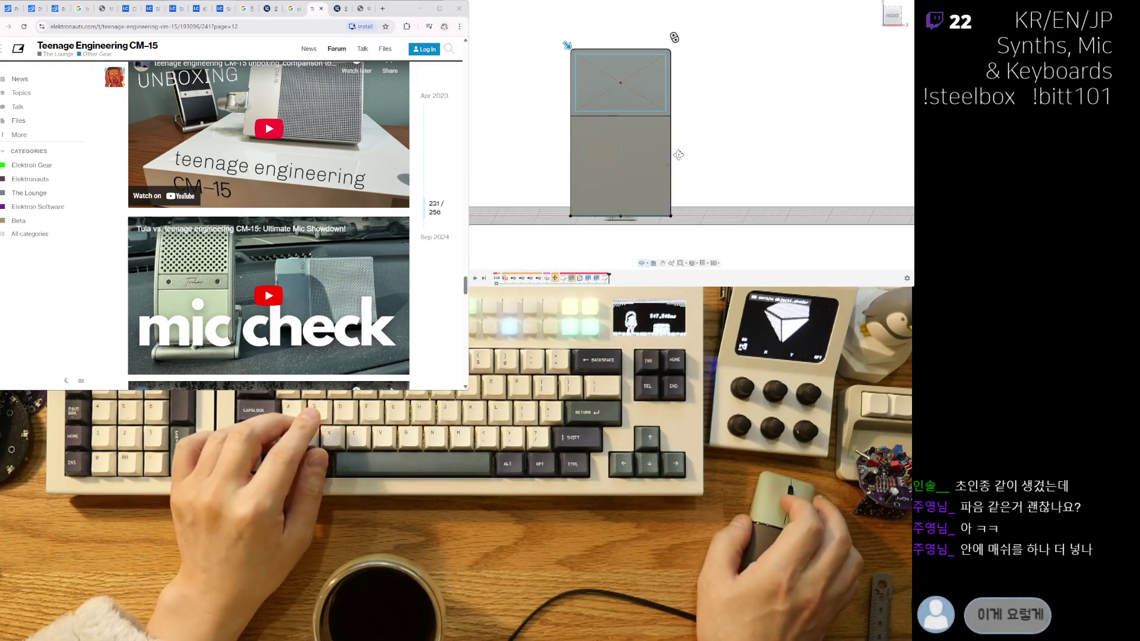
pyautogui.scroll(3, 681, 143)
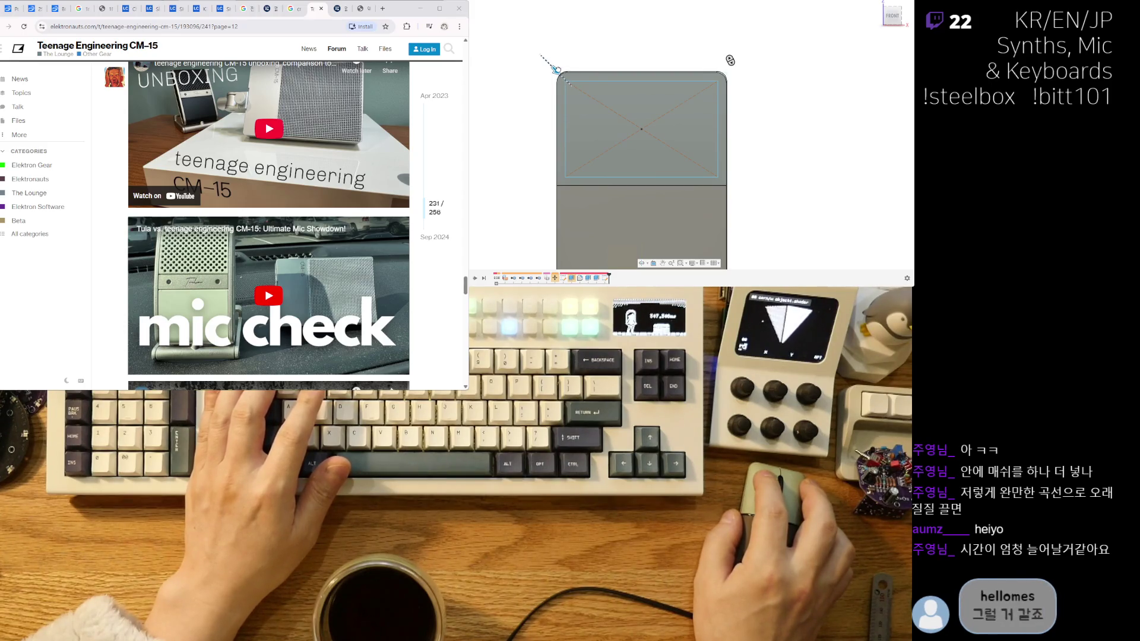
pyautogui.keyDown('shift'); pyautogui.moveTo(650, 144); pyautogui.dragTo(699, 191, button='middle'); pyautogui.keyUp('shift')
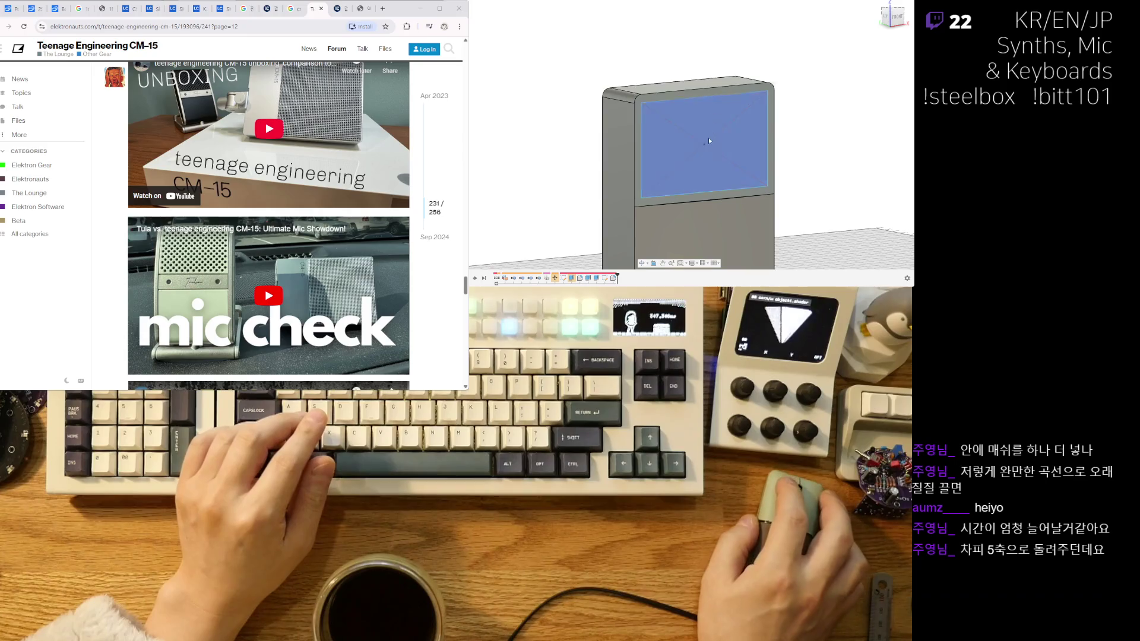
pyautogui.keyDown('shift'); pyautogui.moveTo(765, 119); pyautogui.dragTo(710, 195, button='middle'); pyautogui.keyUp('shift')
pyautogui.scroll(4, 653, 132)
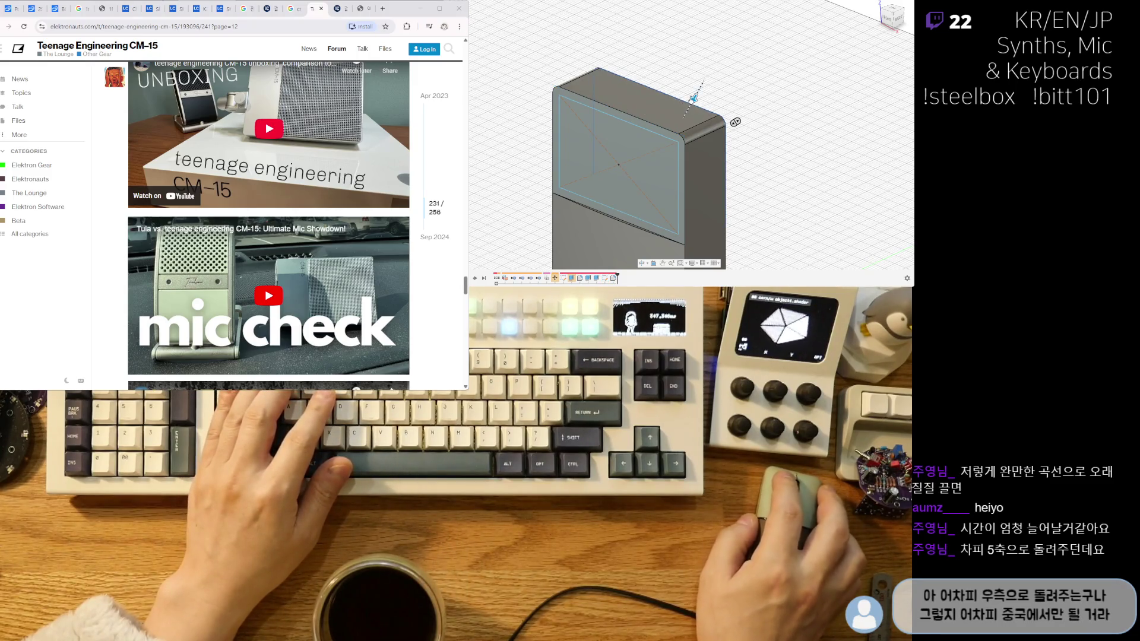
pyautogui.scroll(-2, 690, 105)
pyautogui.keyDown('shift'); pyautogui.moveTo(690, 104); pyautogui.dragTo(701, 110, button='middle'); pyautogui.keyUp('shift')
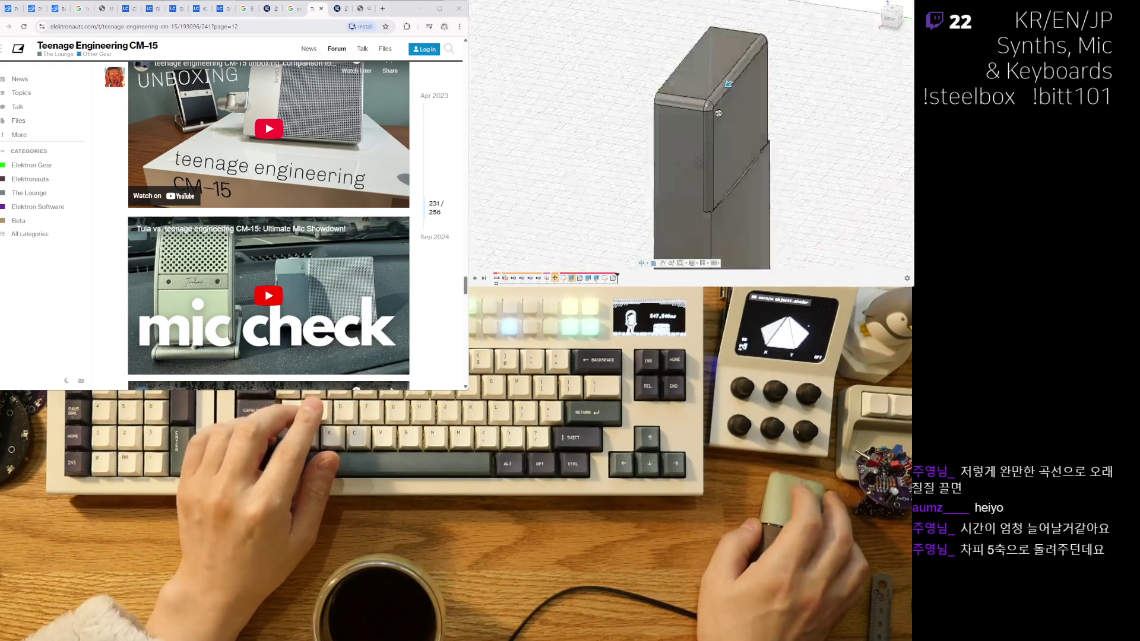
pyautogui.moveTo(641, 175)
pyautogui.keyDown('shift'); pyautogui.mouseDown(button='middle')
pyautogui.moveTo(661, 155)
pyautogui.moveTo(523, 122)
pyautogui.moveTo(650, 132)
pyautogui.mouseUp(button='middle'); pyautogui.keyUp('shift')
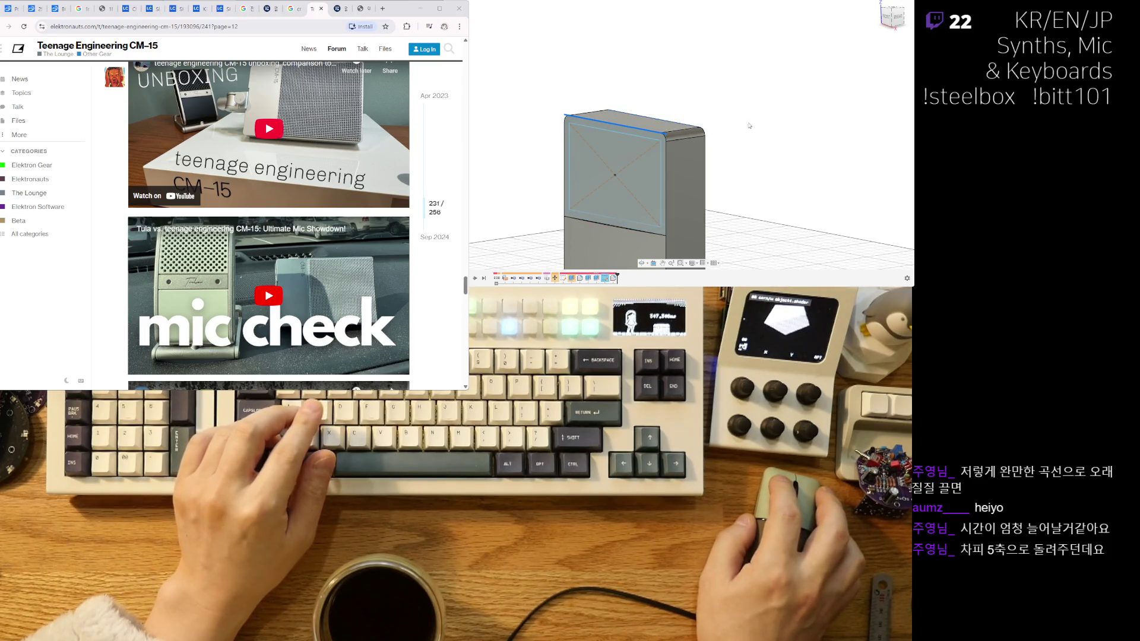
pyautogui.moveTo(749, 126)
pyautogui.keyDown('shift'); pyautogui.mouseDown(button='middle')
pyautogui.moveTo(700, 93)
pyautogui.moveTo(554, 67)
pyautogui.mouseUp(button='middle'); pyautogui.keyUp('shift')
pyautogui.scroll(5, 700, 93)
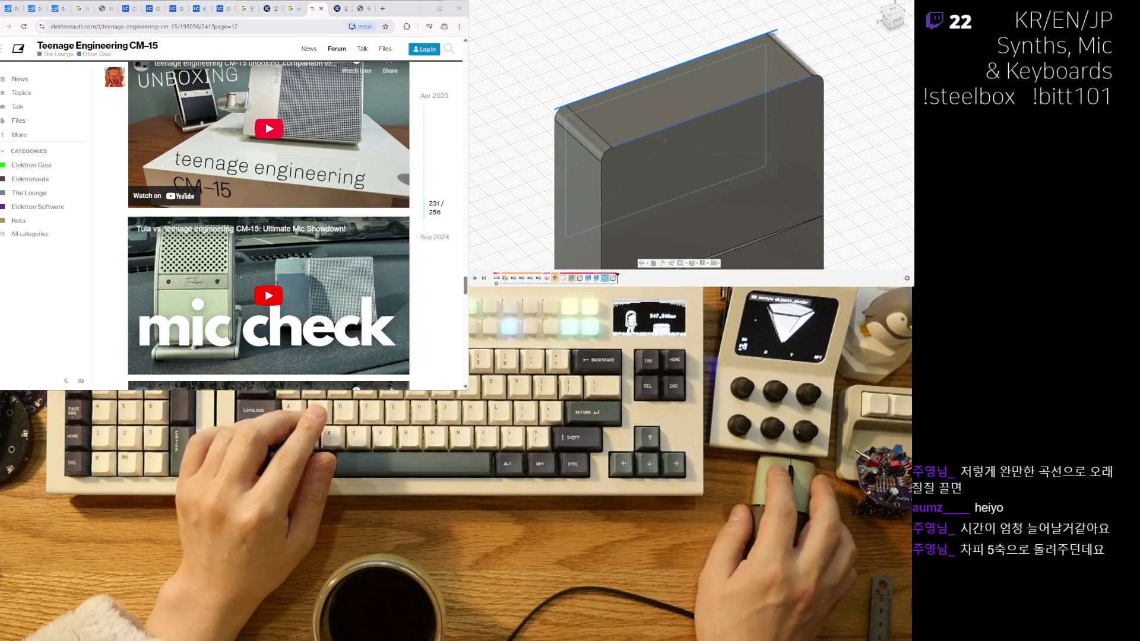
# Fillet the front-top edge of the tall box with a smaller radius.
pyautogui.click(653, 132)
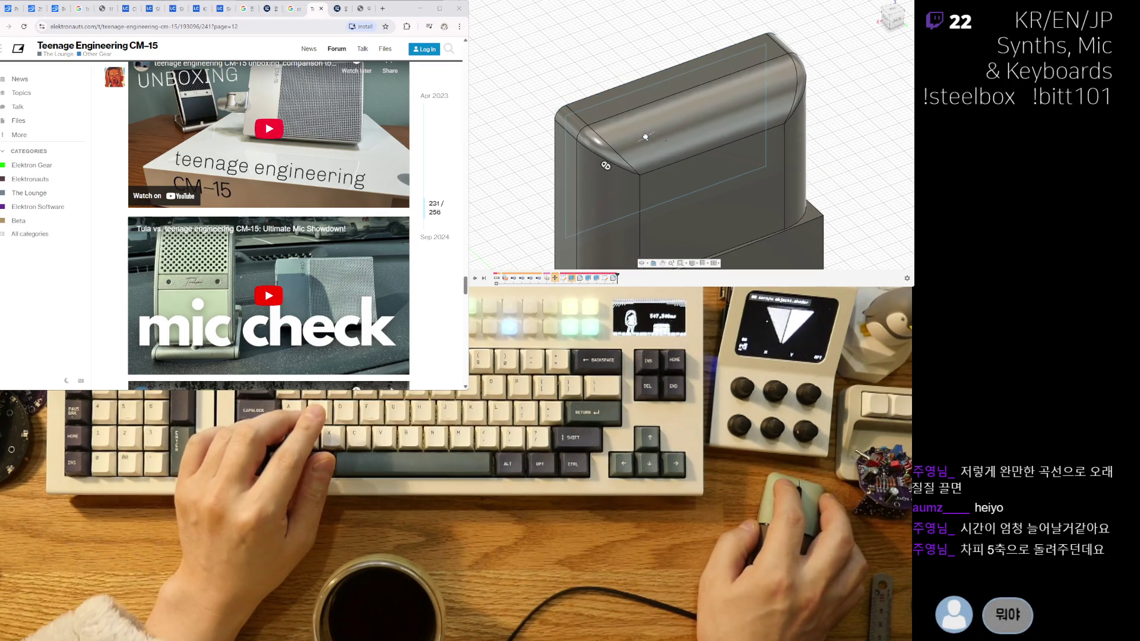
pyautogui.moveTo(645, 137); pyautogui.dragTo(649, 135)
pyautogui.scroll(-5, 625, 130)
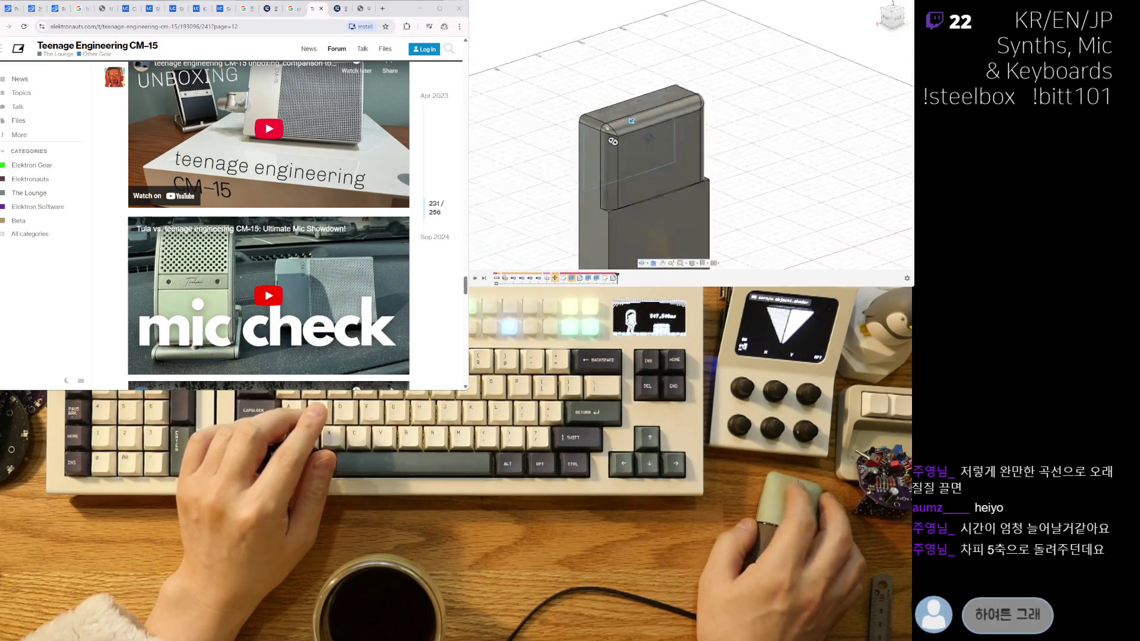
pyautogui.moveTo(625, 129)
pyautogui.keyDown('shift'); pyautogui.mouseDown(button='middle')
pyautogui.moveTo(651, 172)
pyautogui.moveTo(558, 180)
pyautogui.mouseUp(button='middle'); pyautogui.keyUp('shift')
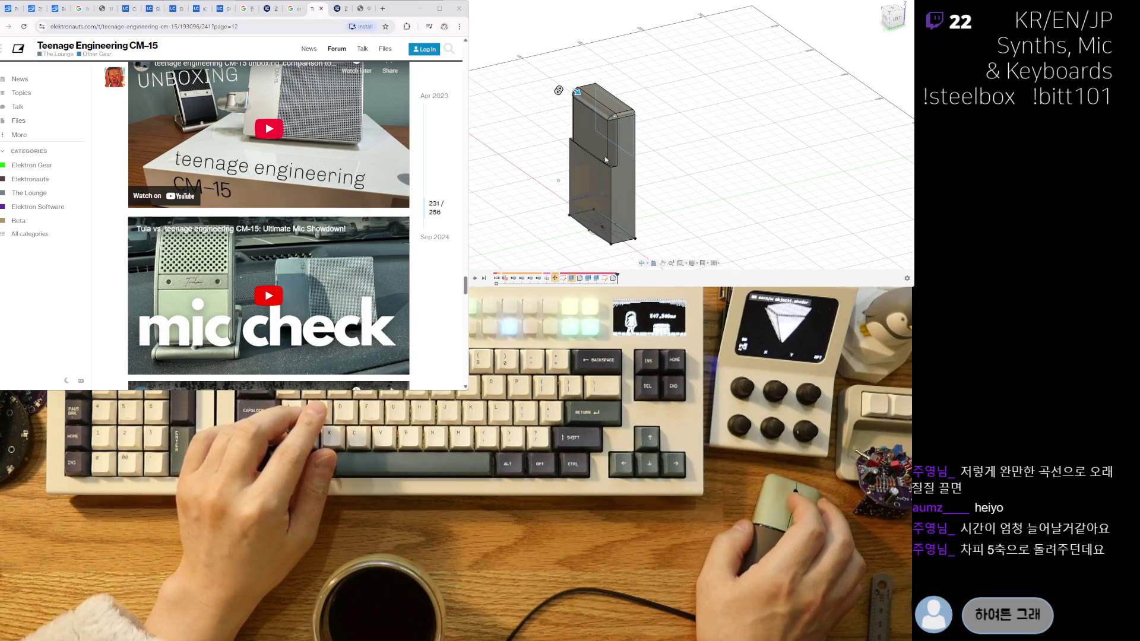
pyautogui.scroll(3, 610, 77)
# Select the upper section's top edge and the seam edge for another fillet.
pyautogui.click(601, 75)
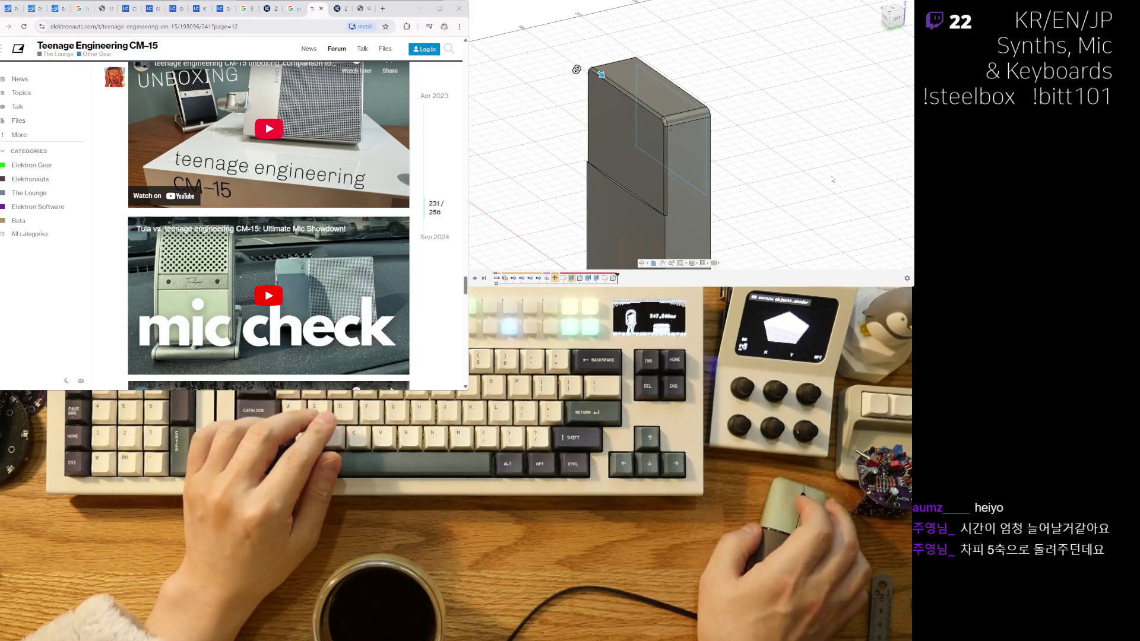
pyautogui.scroll(3, 691, 160)
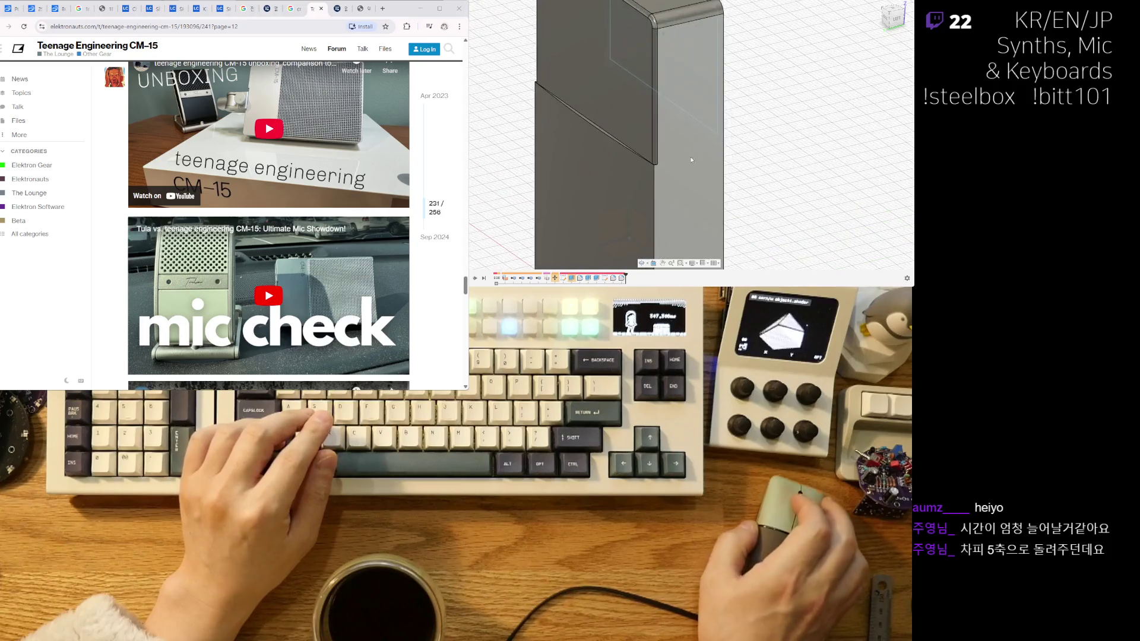
pyautogui.keyDown('shift'); pyautogui.moveTo(691, 160); pyautogui.dragTo(724, 113, button='middle'); pyautogui.keyUp('shift')
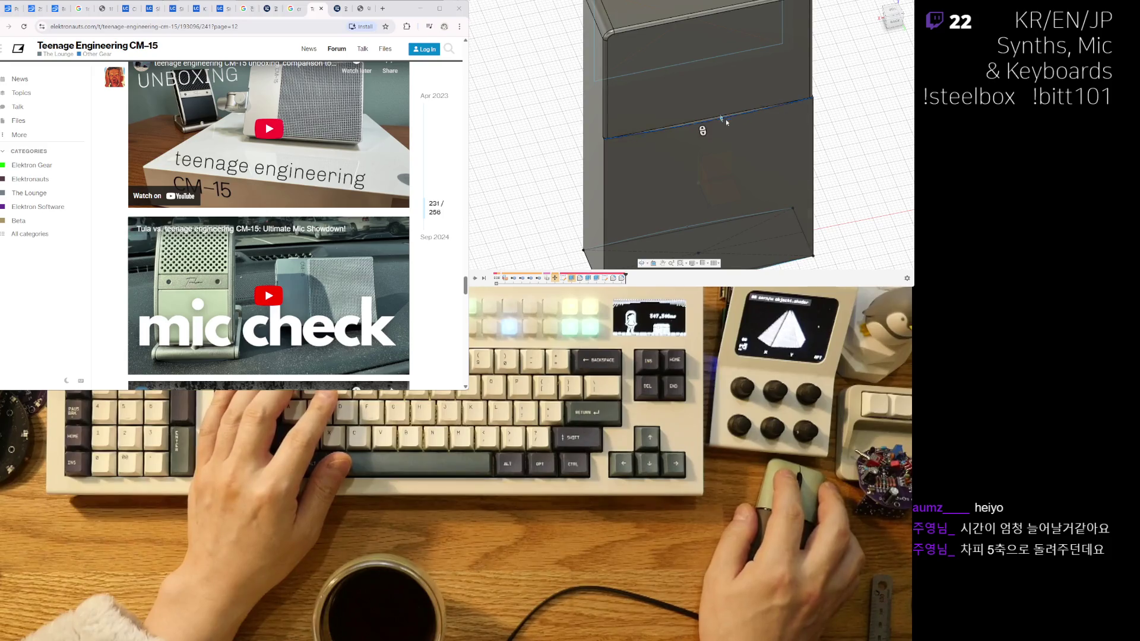
pyautogui.click(717, 118)
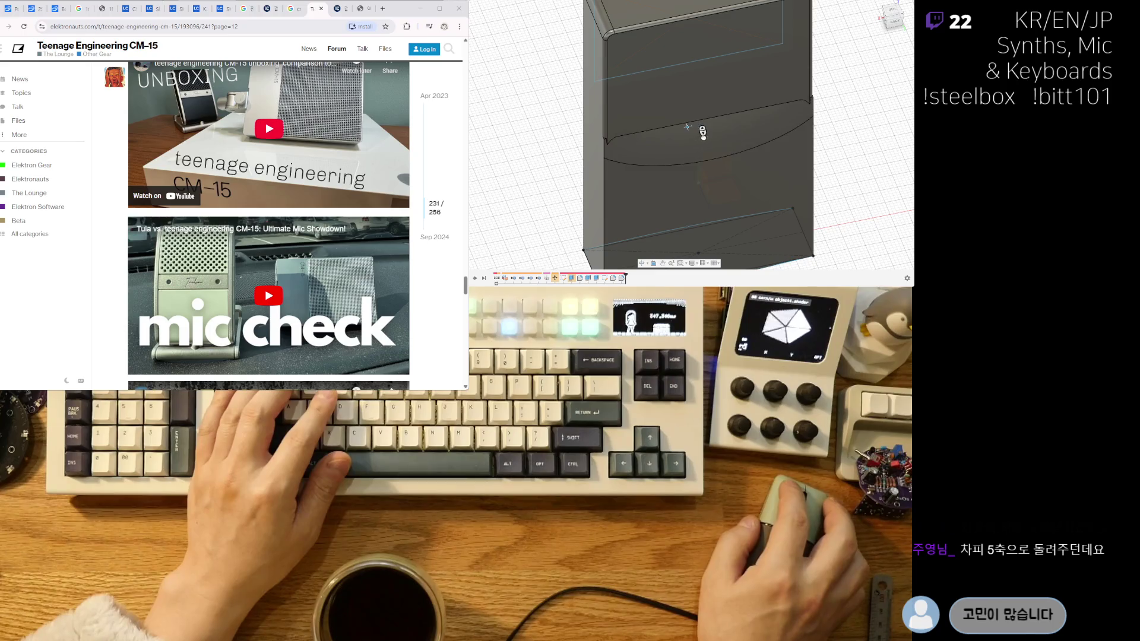
pyautogui.keyDown('shift'); pyautogui.moveTo(639, 168); pyautogui.dragTo(700, 151, button='middle'); pyautogui.keyUp('shift')
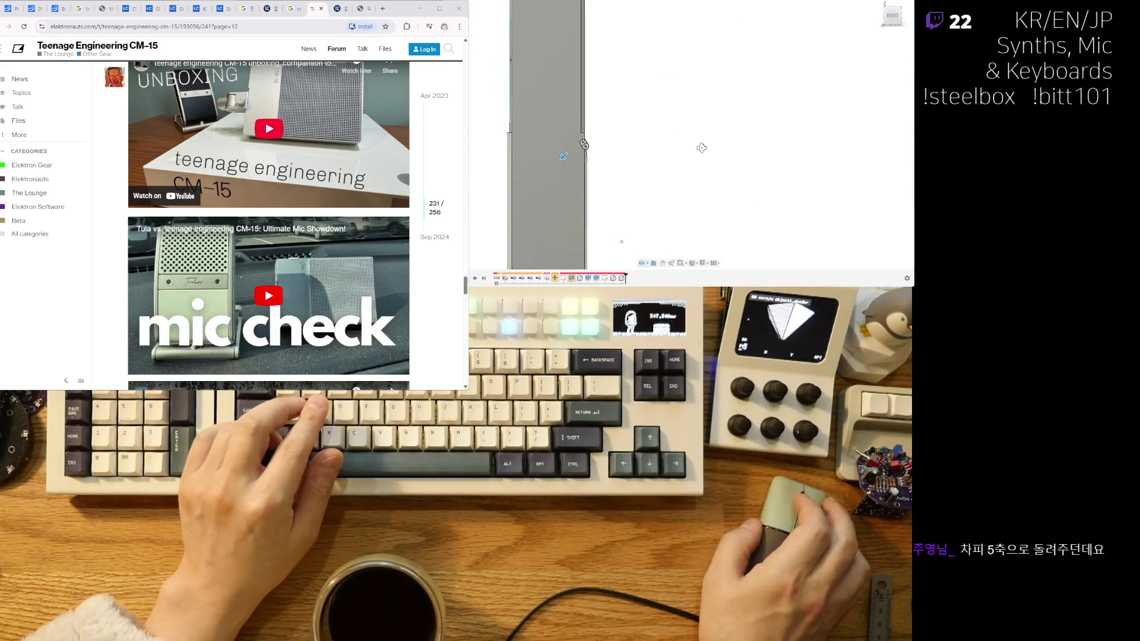
# Pick the box's top-front edge for rounding, checking it from several angles.
pyautogui.moveTo(895, 157)
pyautogui.keyDown('shift'); pyautogui.mouseDown(button='middle')
pyautogui.moveTo(636, 86)
pyautogui.moveTo(726, 76)
pyautogui.mouseUp(button='middle'); pyautogui.keyUp('shift')
pyautogui.scroll(3, 638, 94)
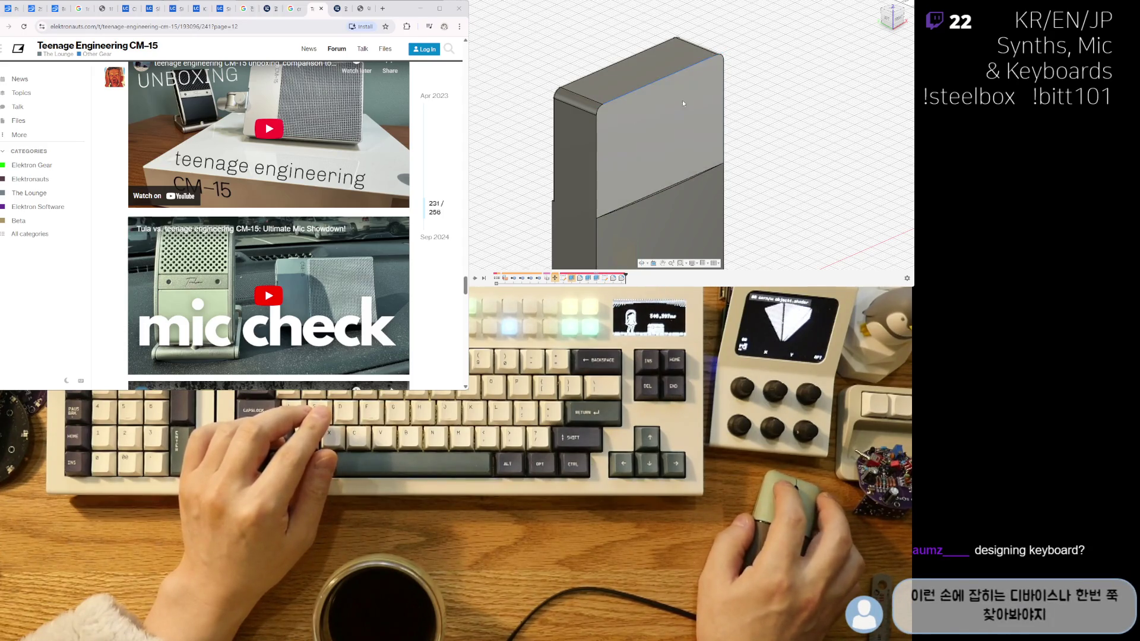
pyautogui.scroll(2, 682, 99)
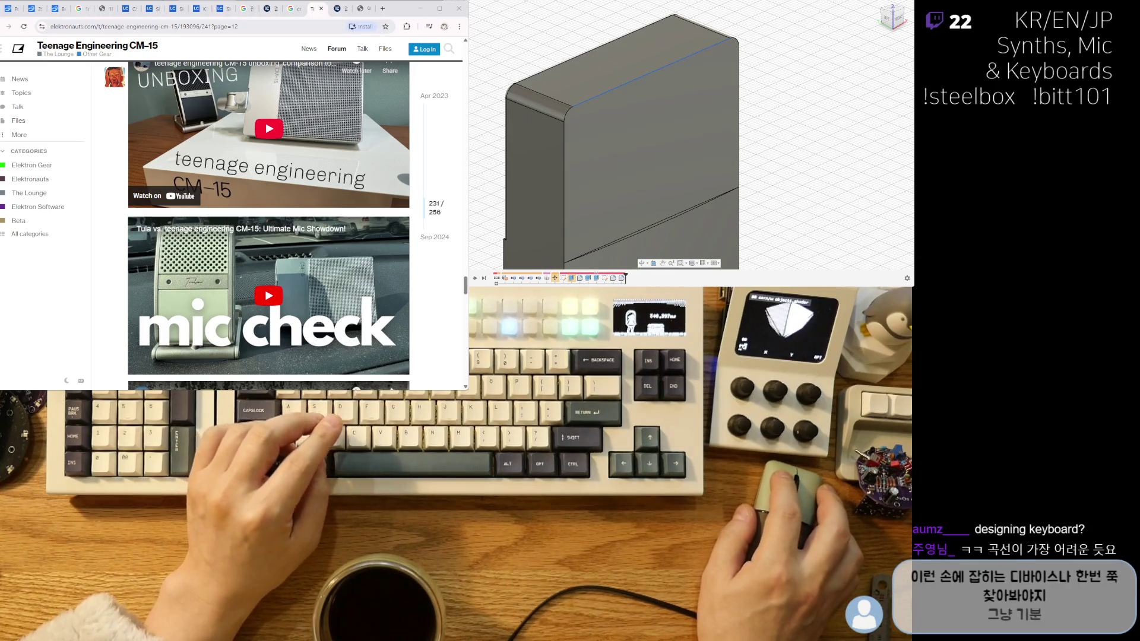
pyautogui.click(675, 61)
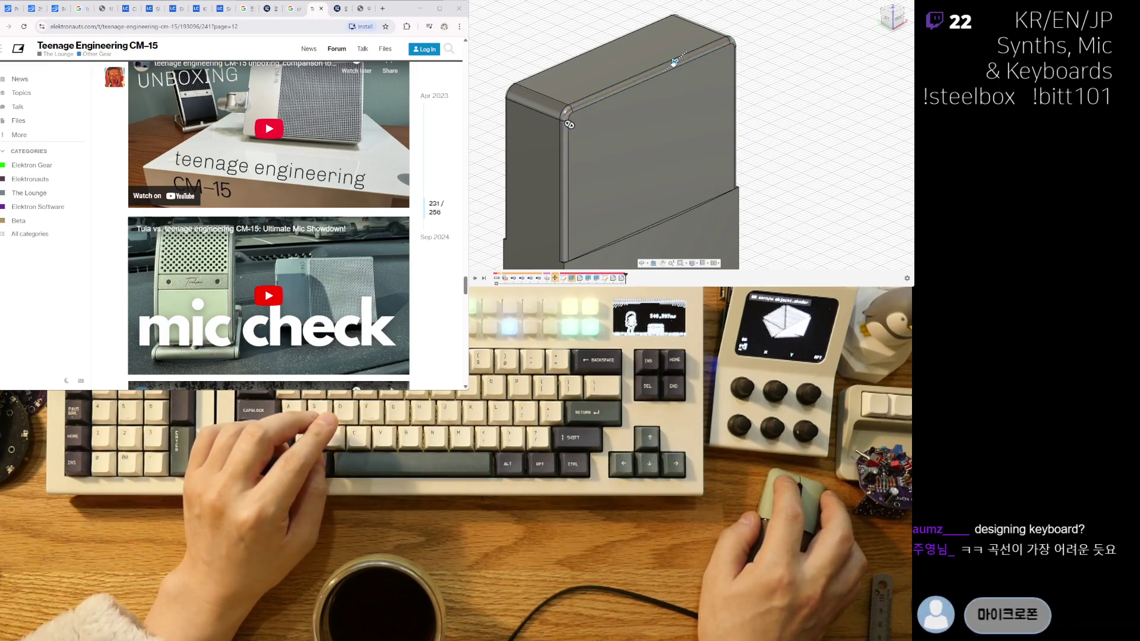
pyautogui.keyDown('shift'); pyautogui.moveTo(700, 138); pyautogui.dragTo(872, 155, button='middle'); pyautogui.keyUp('shift')
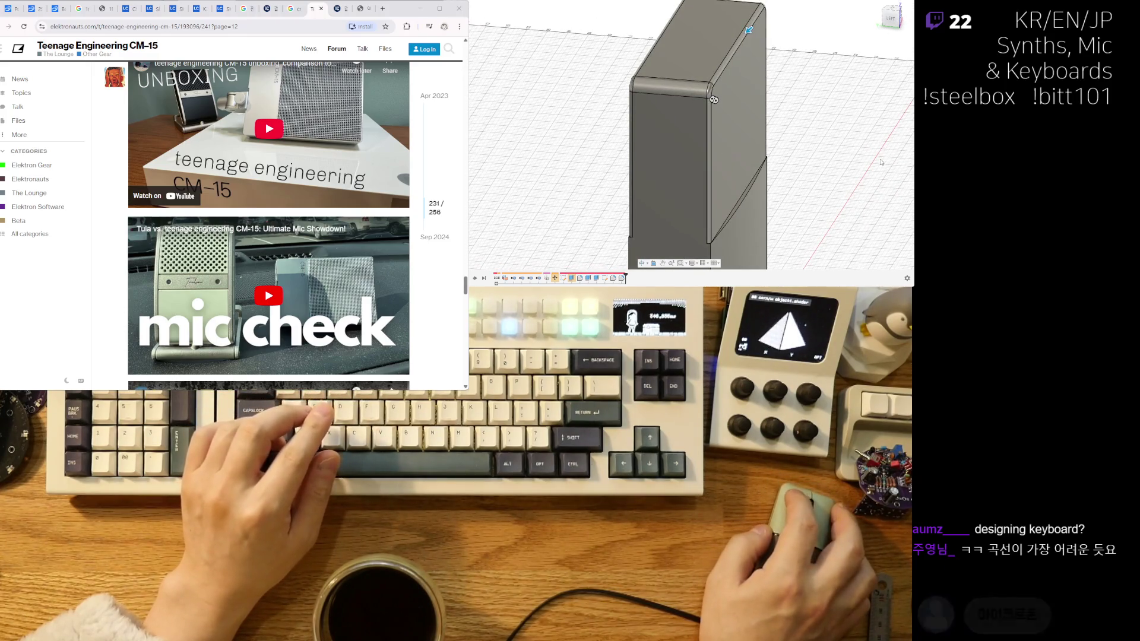
pyautogui.moveTo(677, 92)
pyautogui.keyDown('shift'); pyautogui.mouseDown(button='middle')
pyautogui.moveTo(606, 146)
pyautogui.moveTo(659, 110)
pyautogui.moveTo(745, 168)
pyautogui.moveTo(738, 184)
pyautogui.mouseUp(button='middle'); pyautogui.keyUp('shift')
pyautogui.scroll(3, 674, 101)
pyautogui.scroll(-5, 674, 104)
pyautogui.scroll(2, 738, 184)
pyautogui.scroll(3, 753, 155)
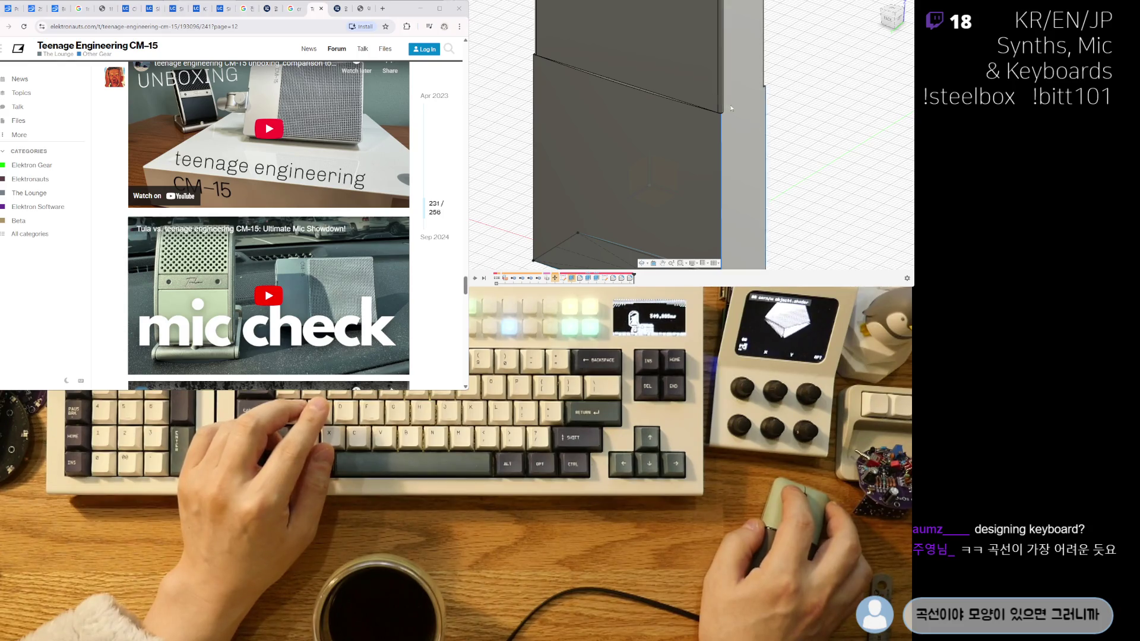
# Press Pull the box's right face and inspect the rounded corner edge.
pyautogui.press('q')
pyautogui.click(725, 154)
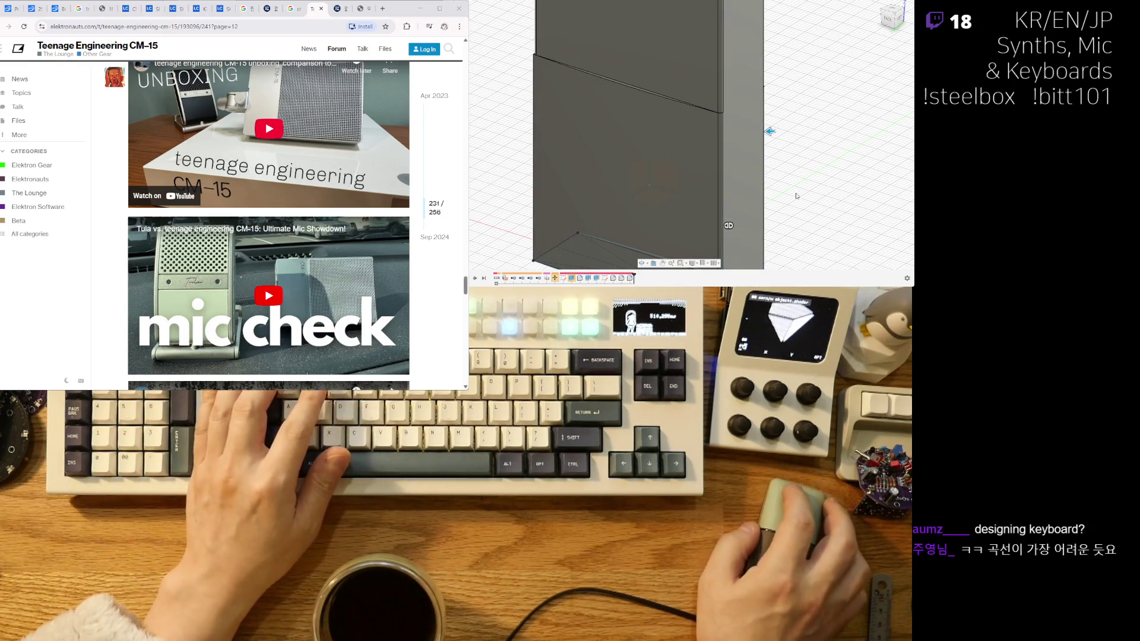
pyautogui.keyDown('shift'); pyautogui.moveTo(801, 204); pyautogui.dragTo(685, 176, button='middle'); pyautogui.keyUp('shift')
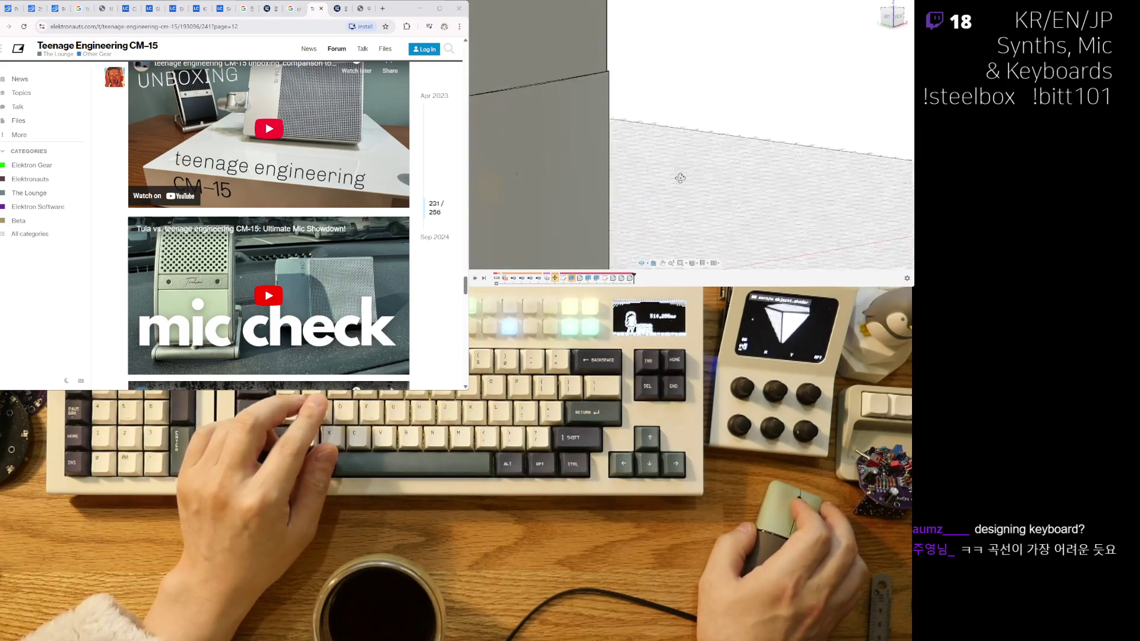
pyautogui.scroll(-5, 685, 177)
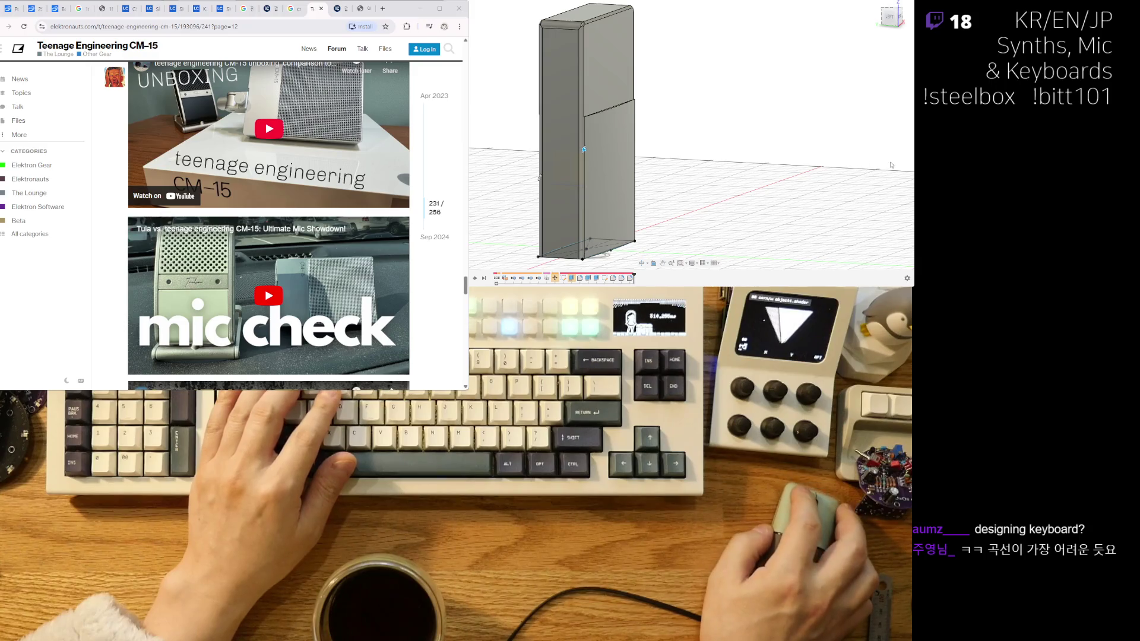
pyautogui.keyDown('shift'); pyautogui.moveTo(653, 123); pyautogui.dragTo(706, 35, button='middle'); pyautogui.keyUp('shift')
pyautogui.scroll(5, 706, 35)
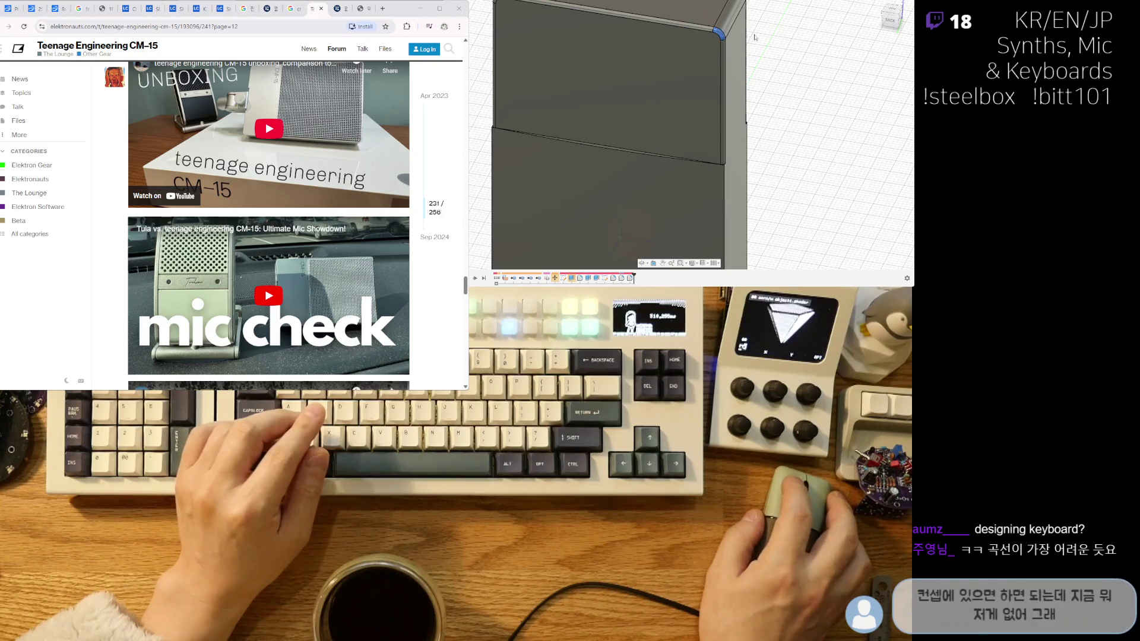
pyautogui.keyDown('shift'); pyautogui.moveTo(722, 33); pyautogui.dragTo(750, 90, button='middle'); pyautogui.keyUp('shift')
# Select the upper box body and zoom out to the whole model.
pyautogui.click(682, 79)
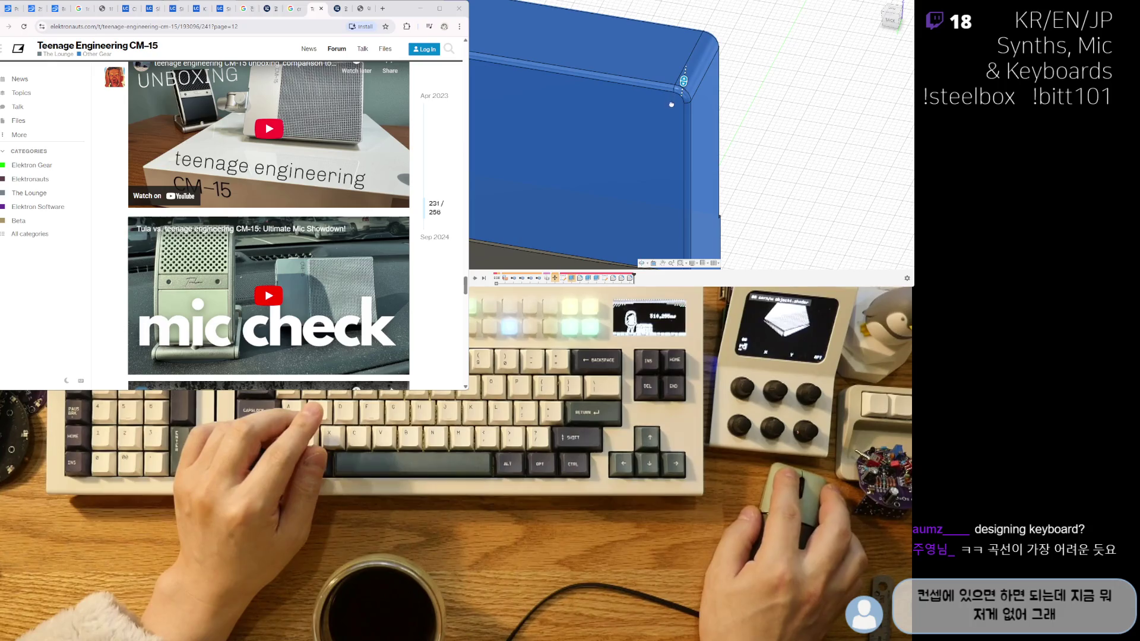
pyautogui.scroll(-5, 671, 103)
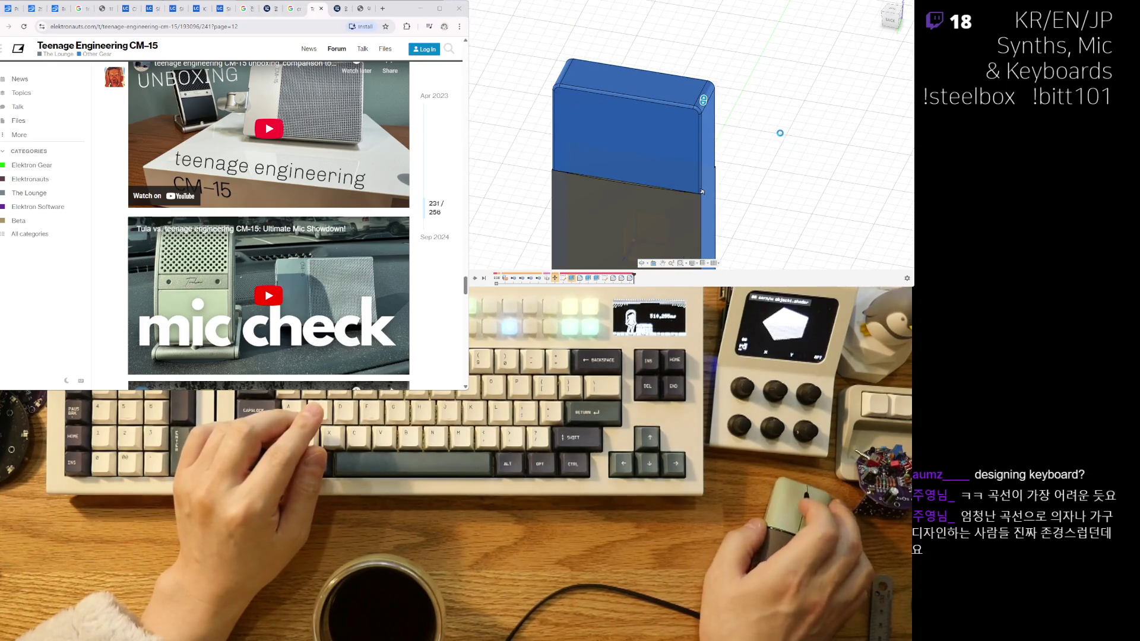
pyautogui.scroll(5, 701, 191)
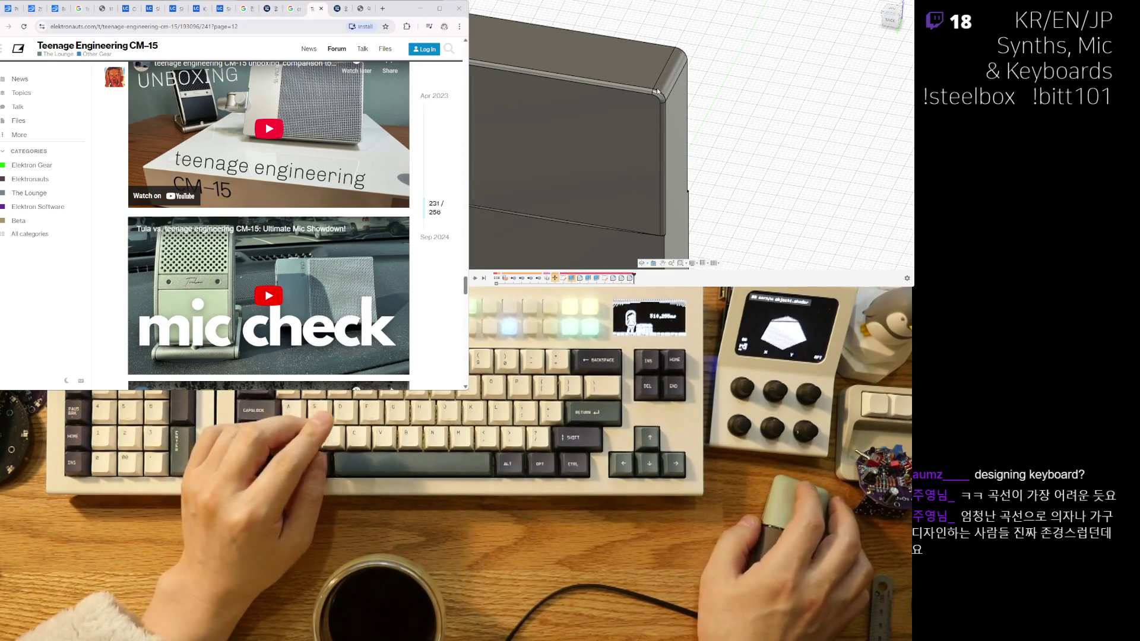
pyautogui.scroll(-5, 654, 109)
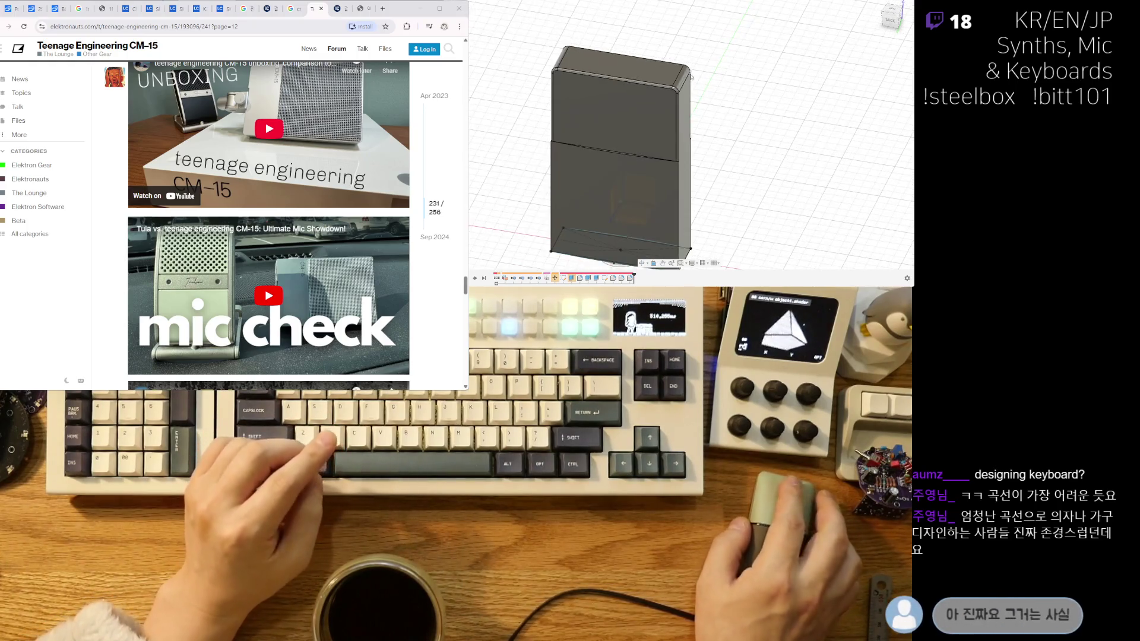
pyautogui.scroll(-3, 579, 36)
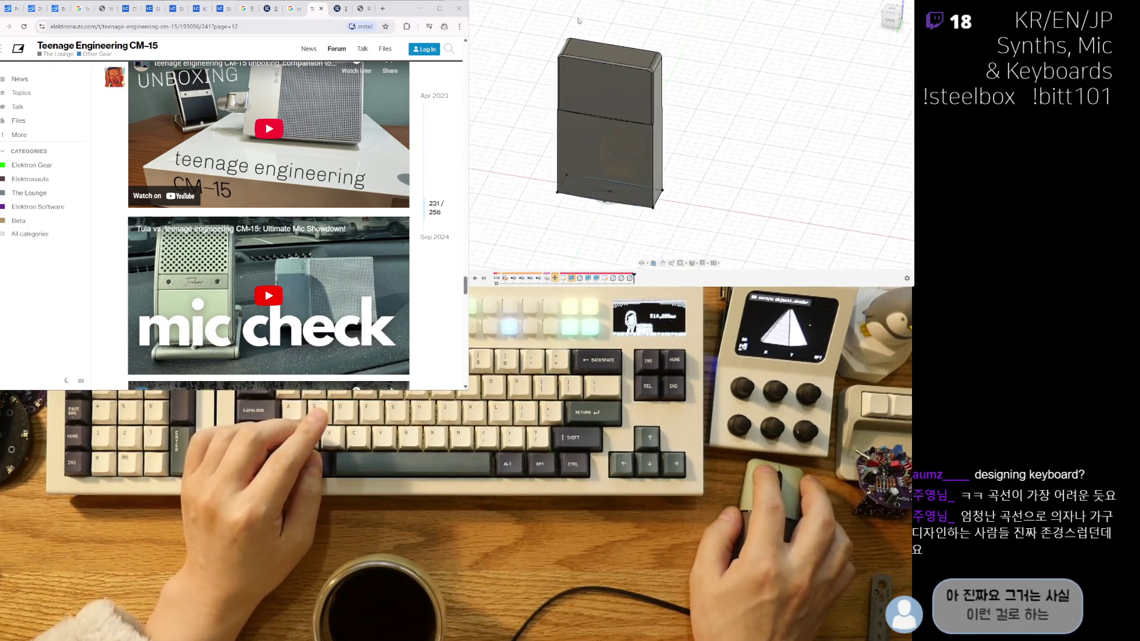
pyautogui.scroll(-2, 676, 181)
pyautogui.scroll(-1, 677, 181)
pyautogui.scroll(-1, 676, 181)
# Face the front plane head-on with origin planes visible, then leave the sketch.
pyautogui.keyDown('shift'); pyautogui.moveTo(629, 110); pyautogui.dragTo(640, 109, button='middle'); pyautogui.keyUp('shift')
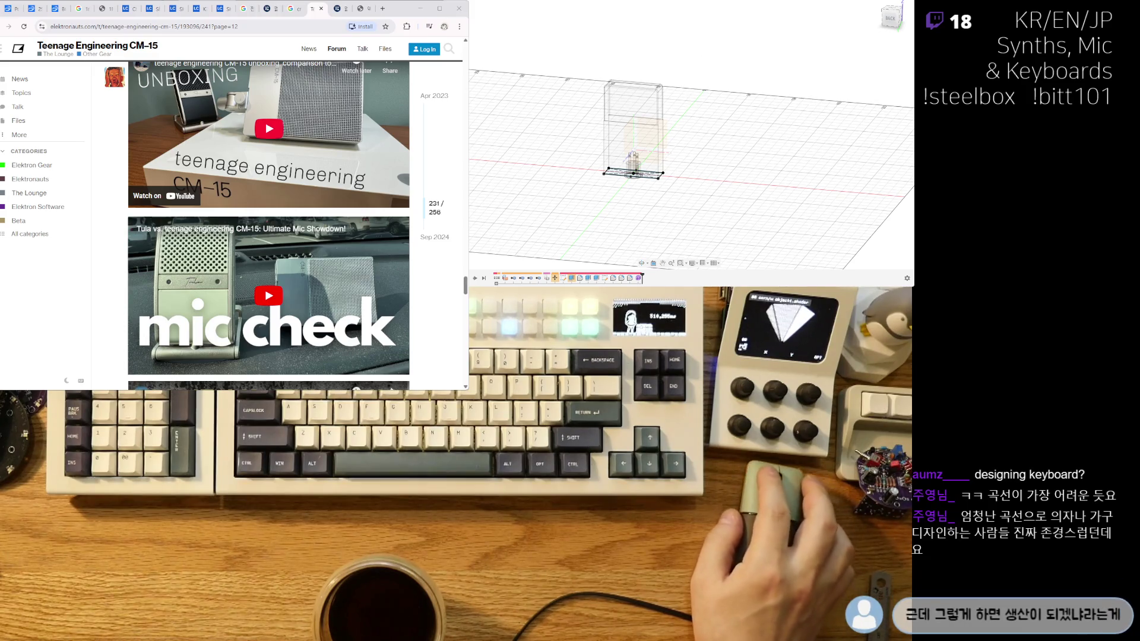
pyautogui.keyDown('shift'); pyautogui.moveTo(525, 2); pyautogui.dragTo(621, 158, button='middle'); pyautogui.keyUp('shift')
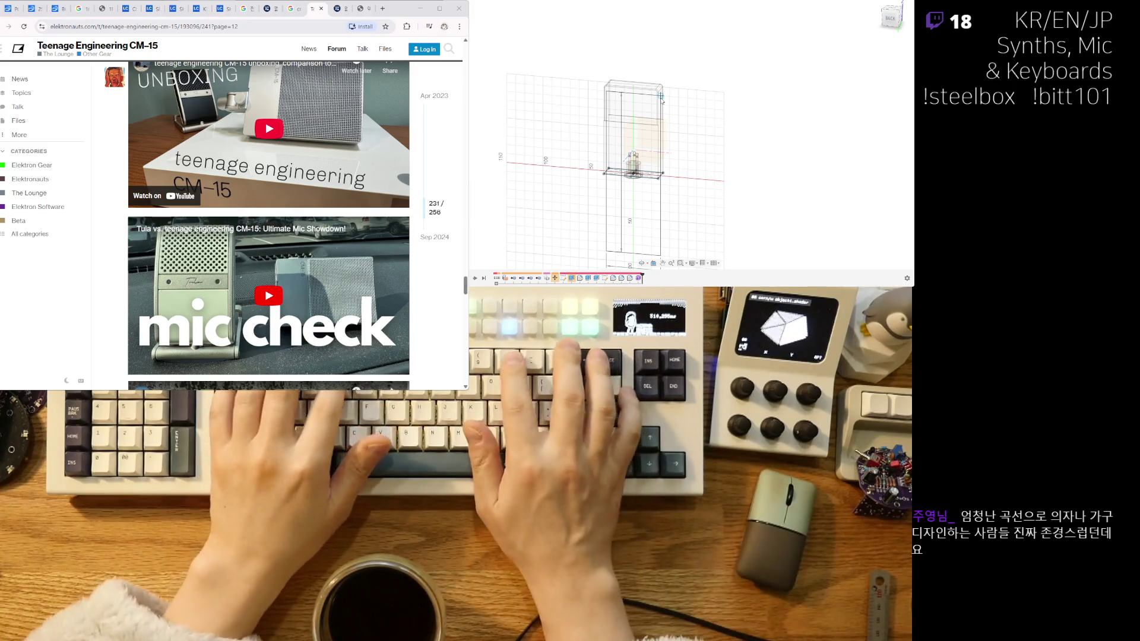
pyautogui.press('Return')
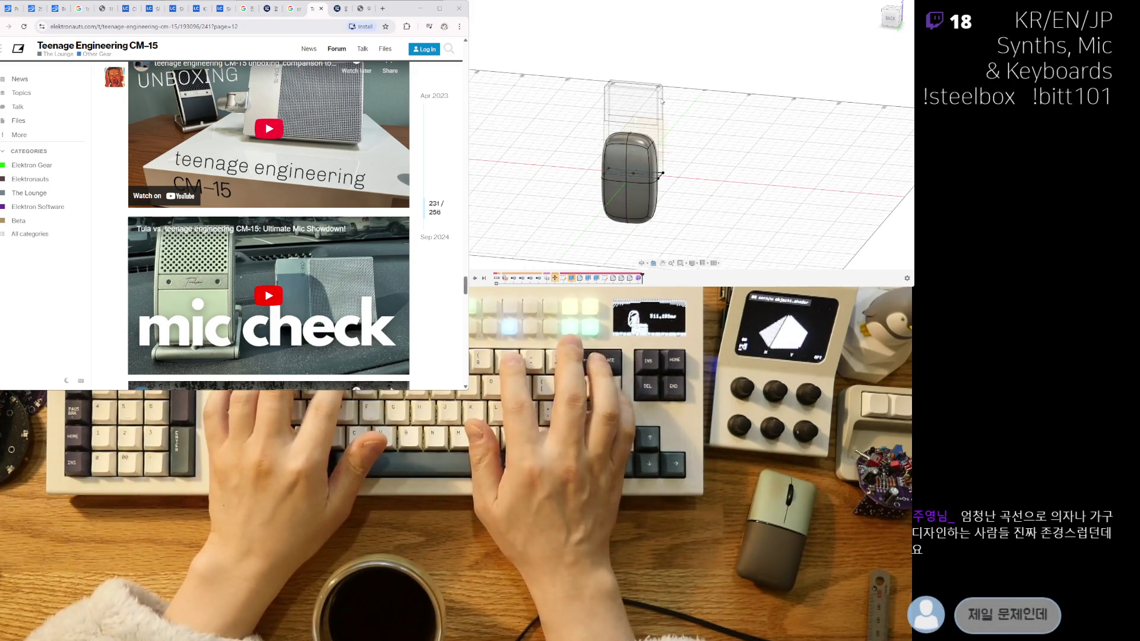
# Drag the freeform body's top faces upward into a dome with Edit Form.
pyautogui.scroll(3, 638, 124)
pyautogui.scroll(1, 639, 124)
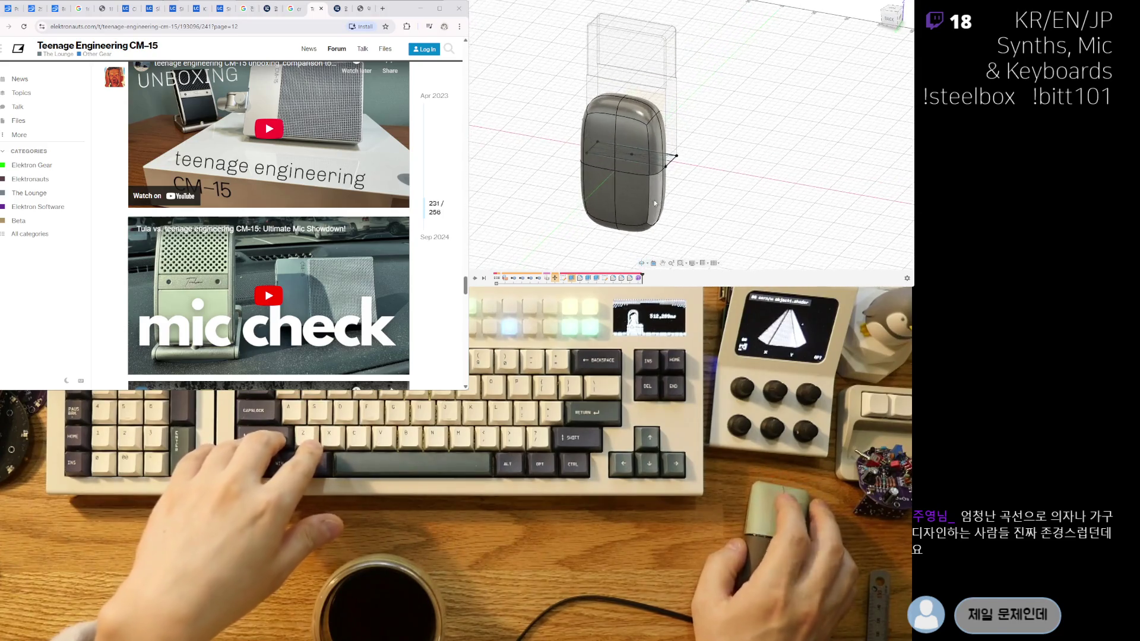
pyautogui.scroll(2, 638, 124)
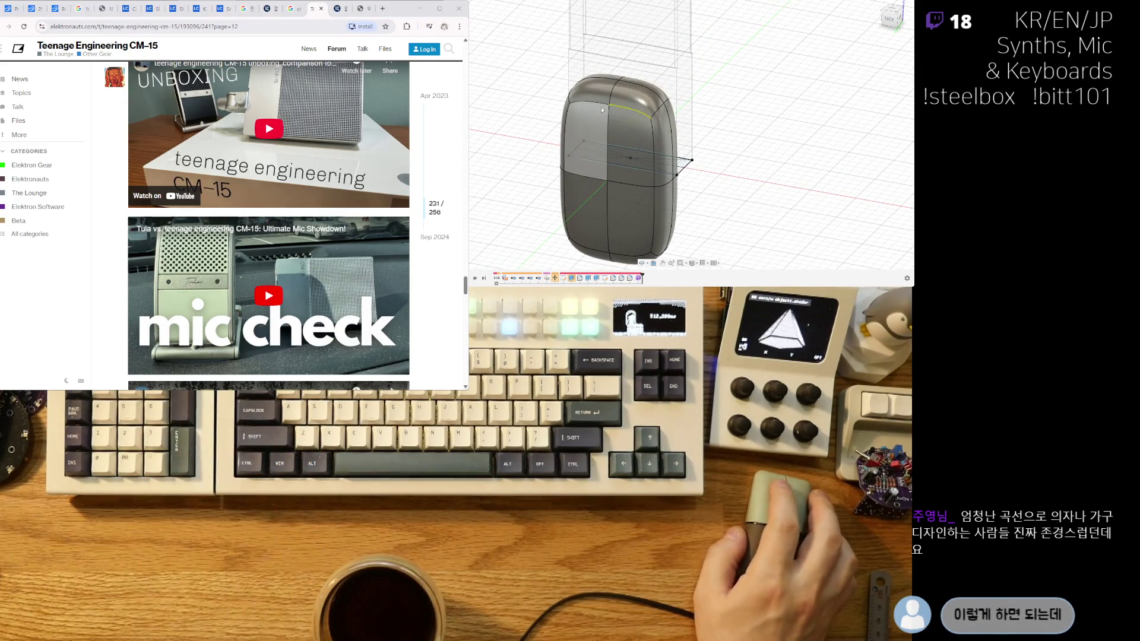
pyautogui.keyDown('shift'); pyautogui.moveTo(598, 108); pyautogui.dragTo(602, 116, button='middle'); pyautogui.keyUp('shift')
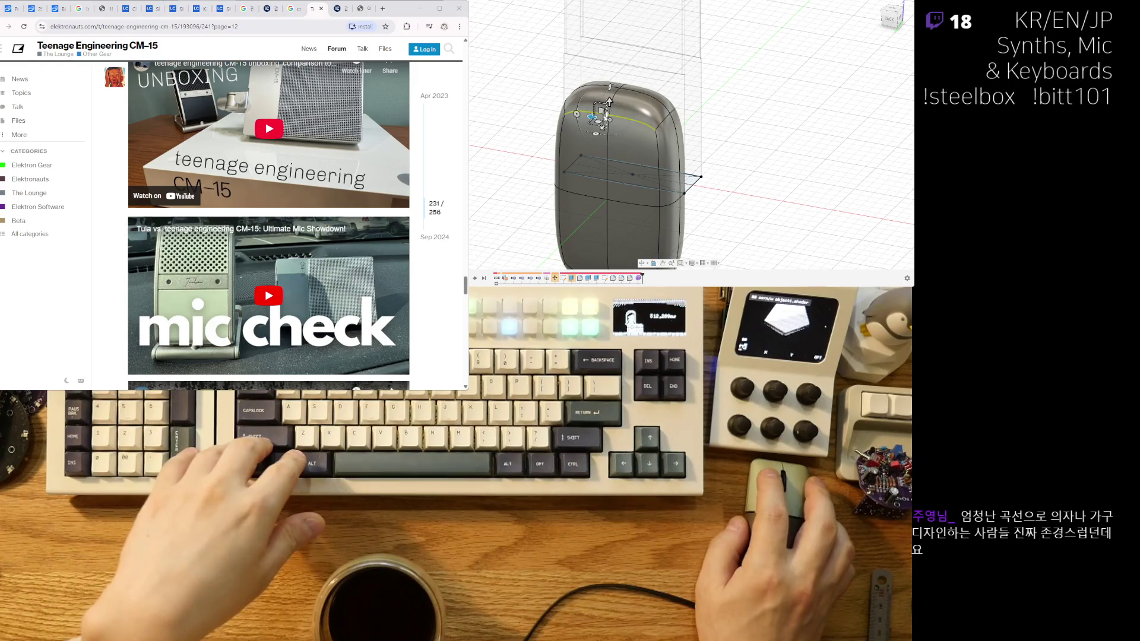
pyautogui.moveTo(609, 102); pyautogui.dragTo(609, 91)
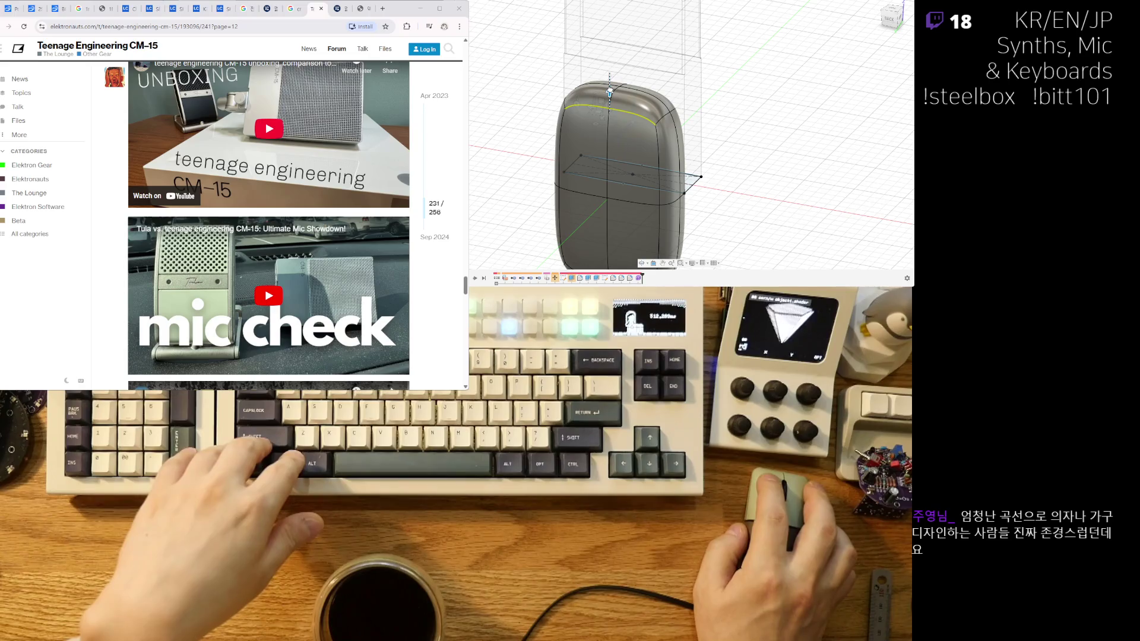
# Inspect the domed body from several sides and select it.
pyautogui.keyDown('shift'); pyautogui.moveTo(644, 107); pyautogui.dragTo(639, 62, button='middle'); pyautogui.keyUp('shift')
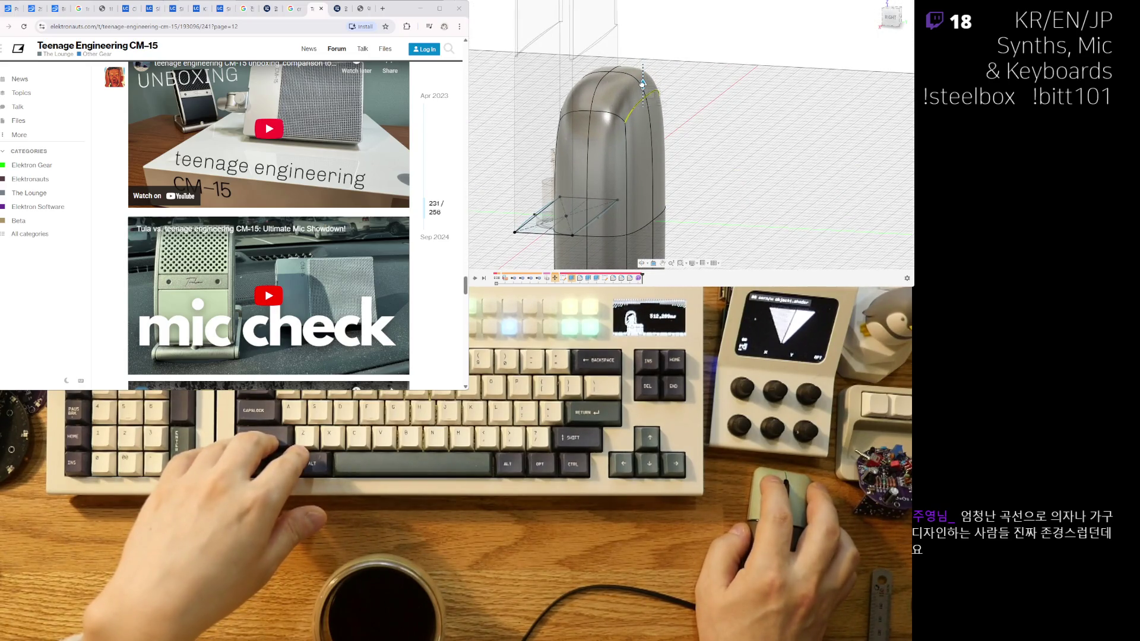
pyautogui.keyDown('shift'); pyautogui.moveTo(643, 83); pyautogui.dragTo(858, 160, button='middle'); pyautogui.keyUp('shift')
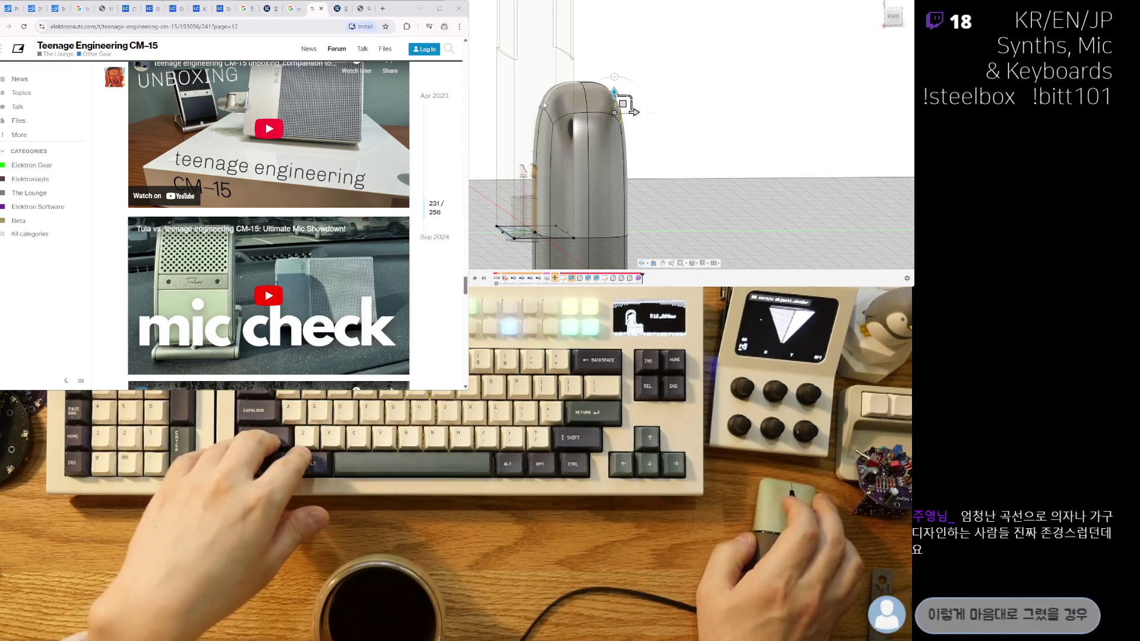
pyautogui.keyDown('shift'); pyautogui.moveTo(630, 105); pyautogui.dragTo(504, 121, button='middle'); pyautogui.keyUp('shift')
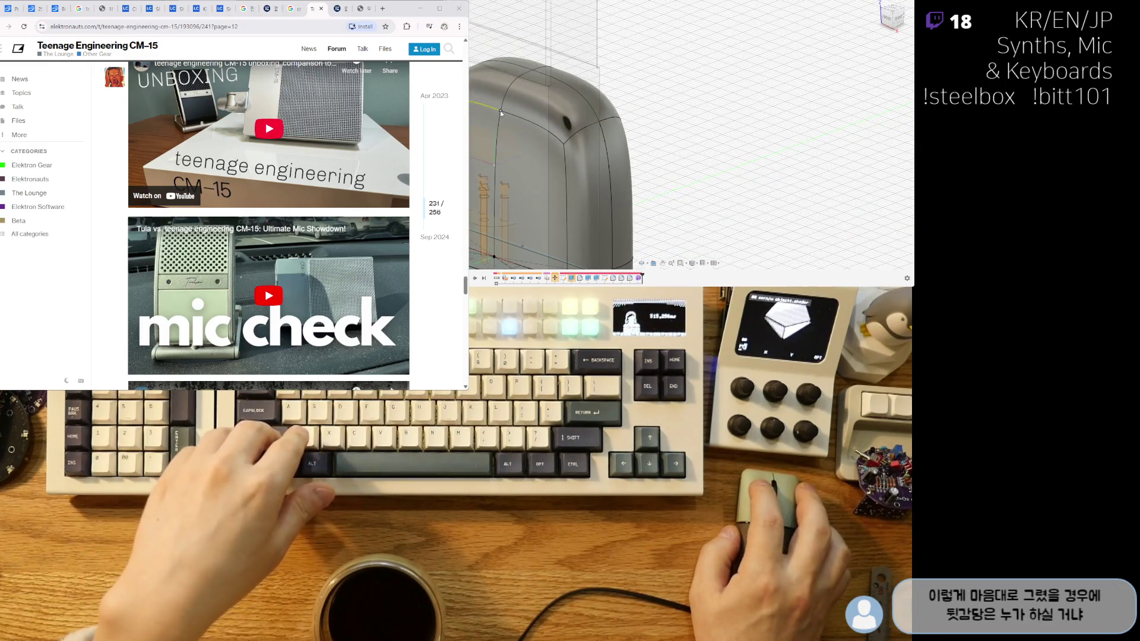
pyautogui.keyDown('shift'); pyautogui.moveTo(658, 100); pyautogui.dragTo(707, 107, button='middle'); pyautogui.keyUp('shift')
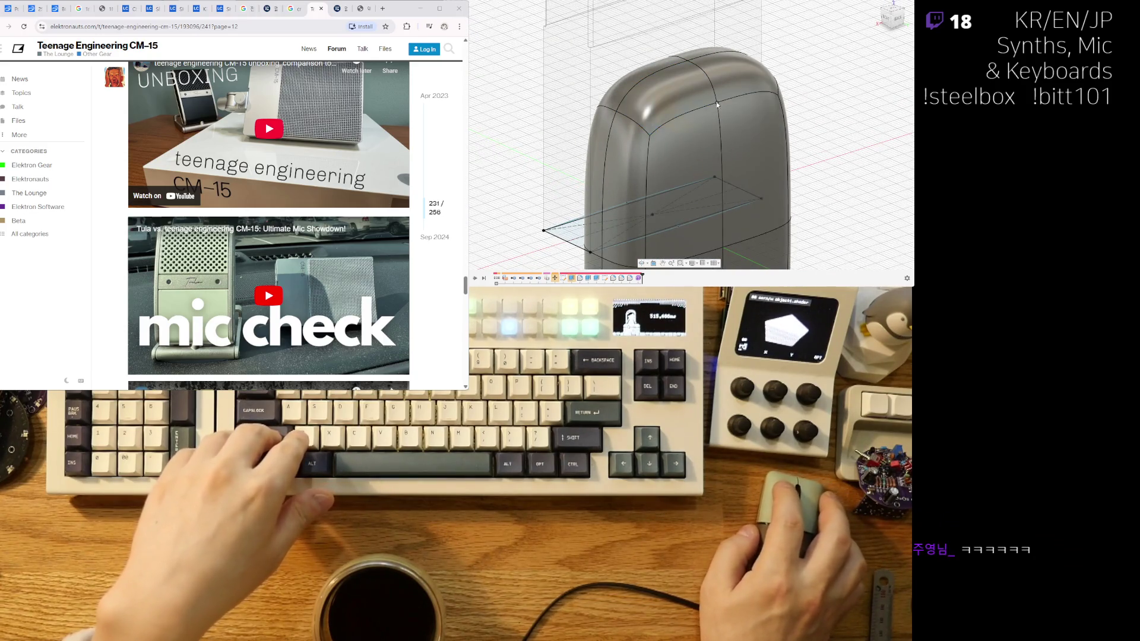
pyautogui.moveTo(639, 104)
pyautogui.keyDown('shift'); pyautogui.mouseDown(button='middle')
pyautogui.moveTo(533, 111)
pyautogui.moveTo(713, 117)
pyautogui.moveTo(760, 134)
pyautogui.mouseUp(button='middle'); pyautogui.keyUp('shift')
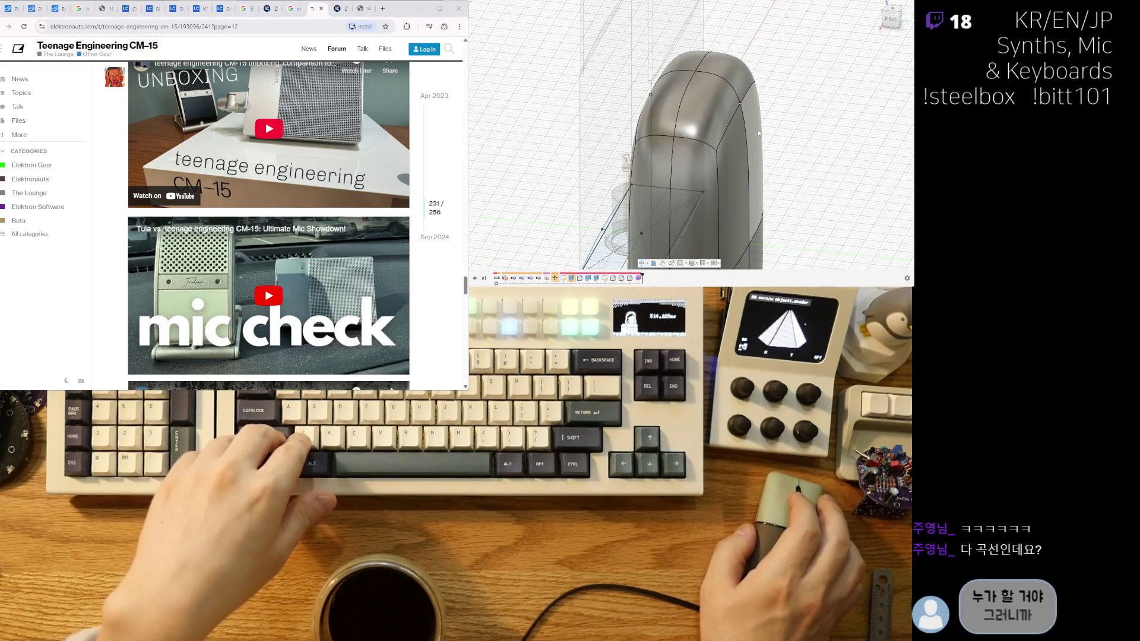
pyautogui.click(759, 101)
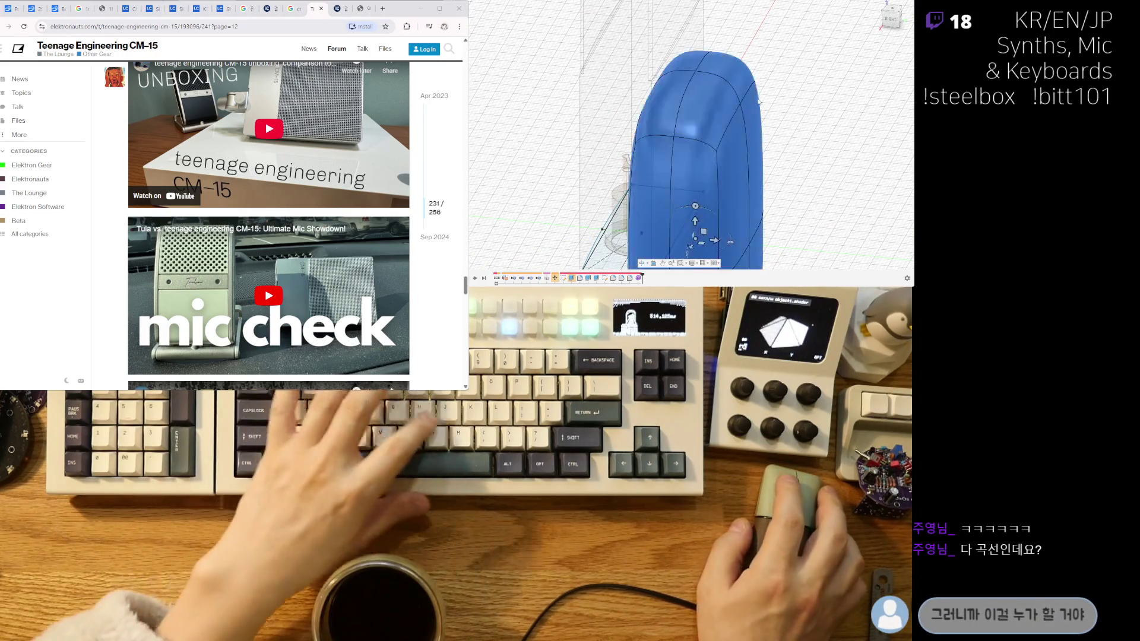
pyautogui.press('Escape')
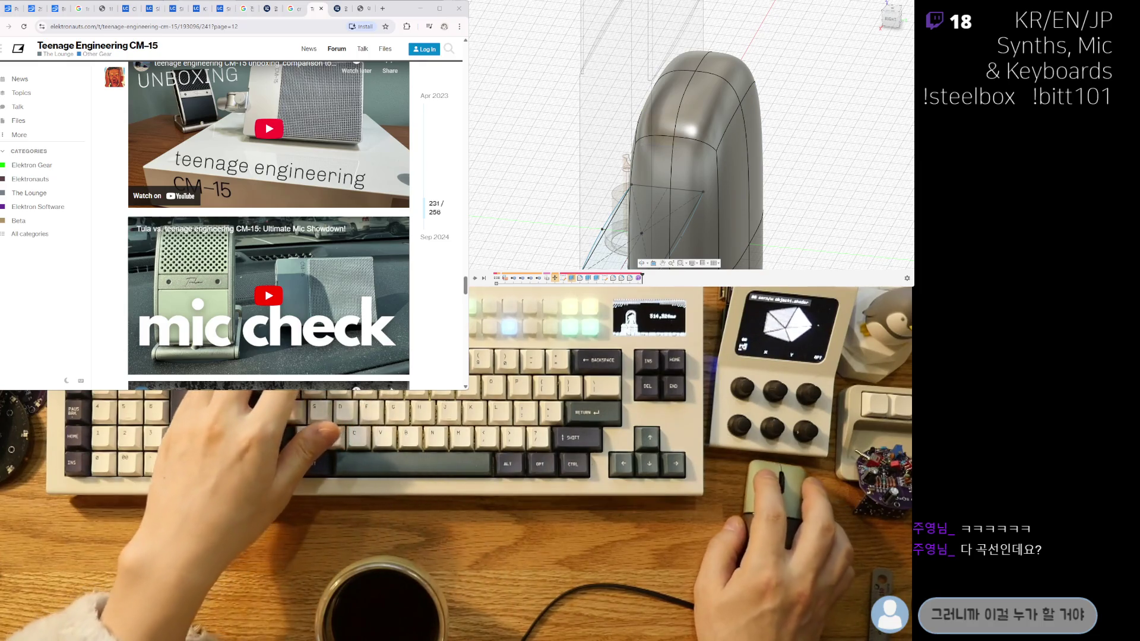
pyautogui.click(742, 103)
pyautogui.keyDown('shift'); pyautogui.moveTo(706, 107); pyautogui.dragTo(585, 119, button='middle'); pyautogui.keyUp('shift')
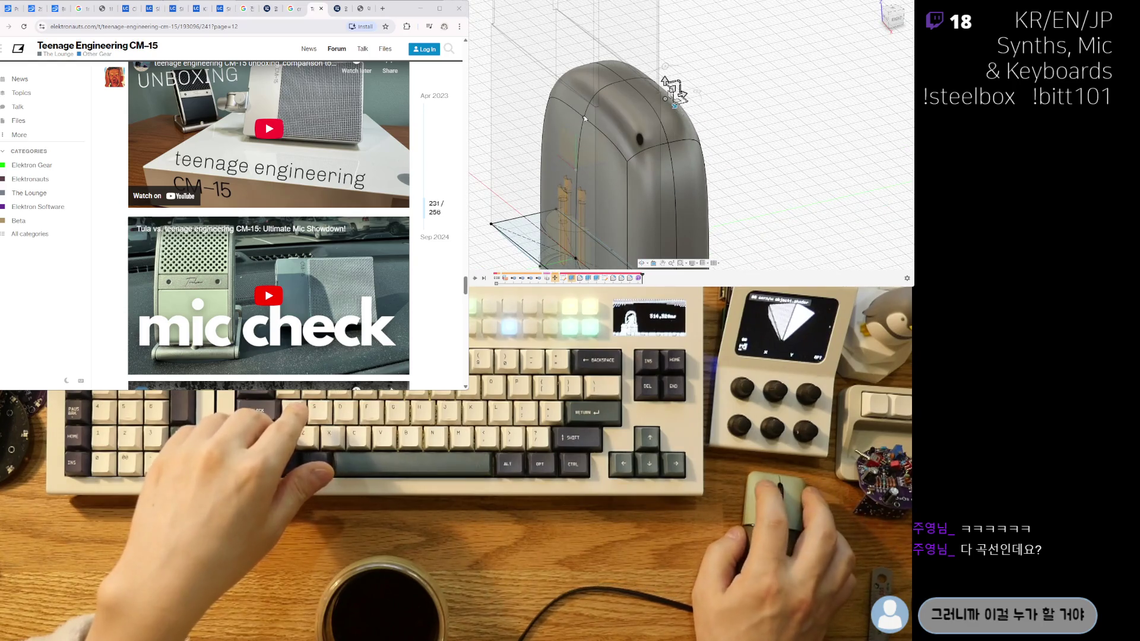
pyautogui.click(585, 118)
pyautogui.keyDown('shift'); pyautogui.moveTo(778, 115); pyautogui.dragTo(770, 120, button='middle'); pyautogui.keyUp('shift')
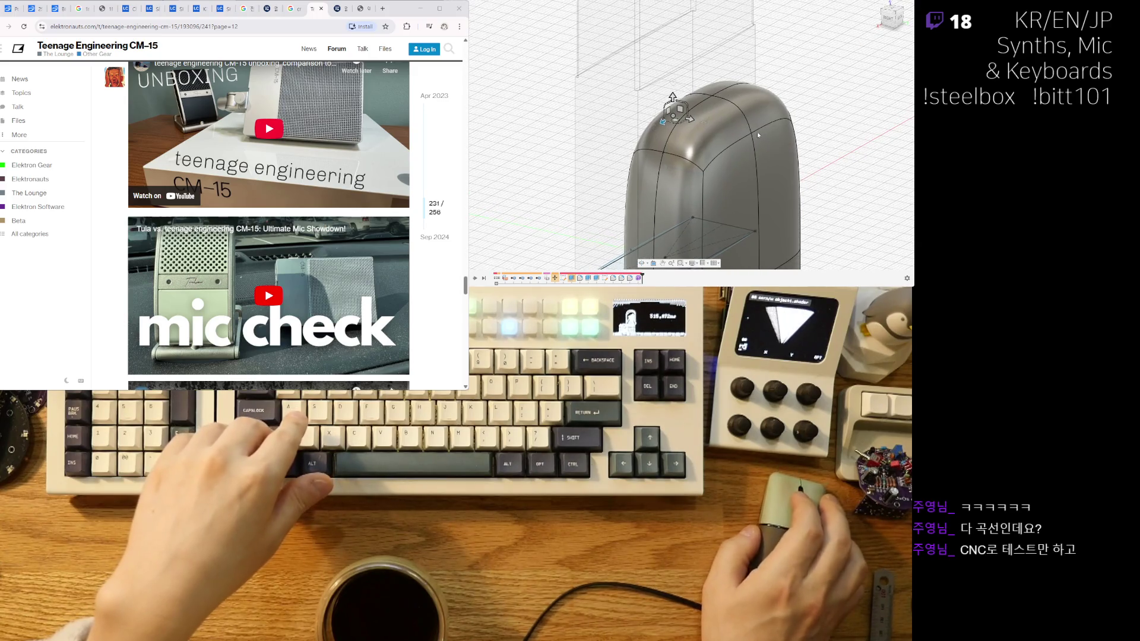
pyautogui.click(750, 136)
pyautogui.keyDown('shift'); pyautogui.moveTo(751, 136); pyautogui.dragTo(565, 141, button='middle'); pyautogui.keyUp('shift')
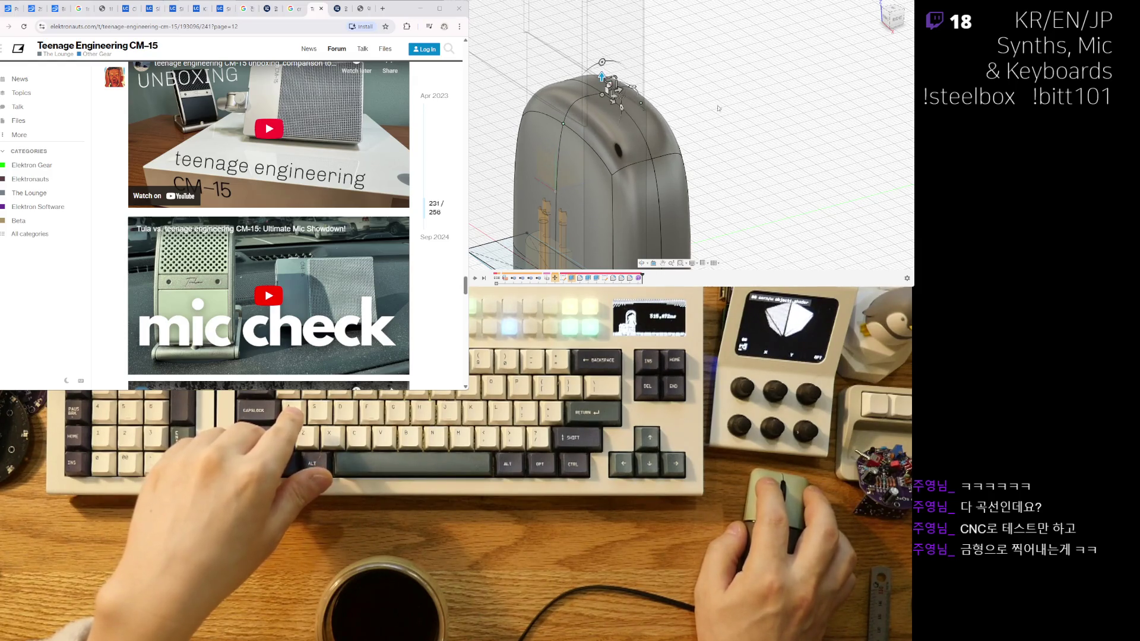
pyautogui.keyDown('shift'); pyautogui.moveTo(715, 104); pyautogui.dragTo(671, 74, button='middle'); pyautogui.keyUp('shift')
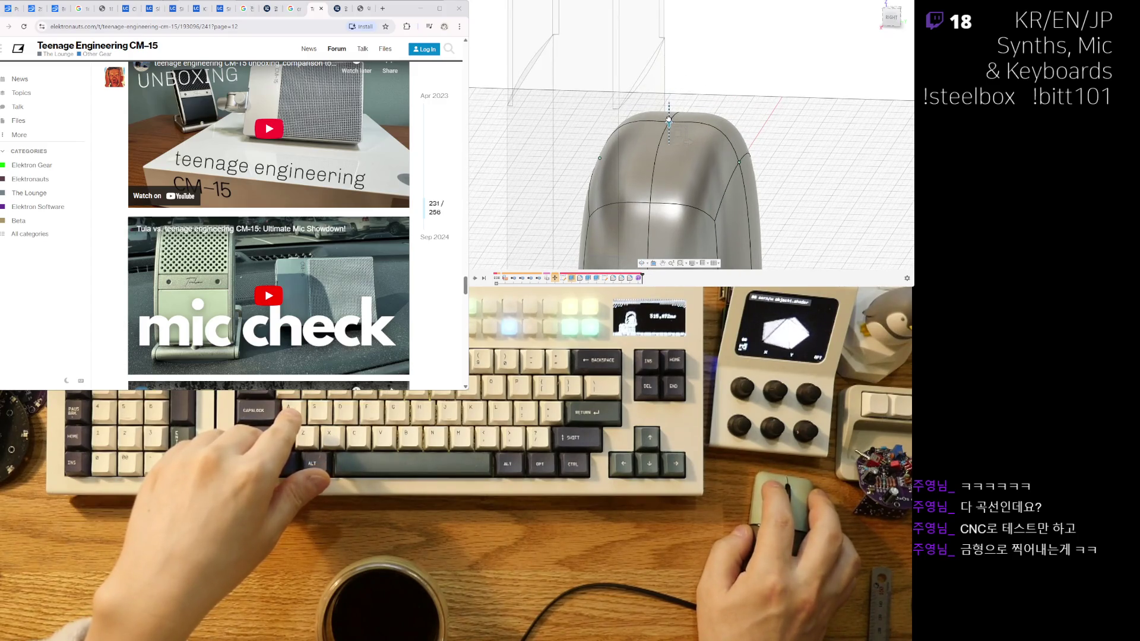
# From the right view, reshape the top edges into a narrower, taller dome, undoing missteps.
pyautogui.click(893, 17)
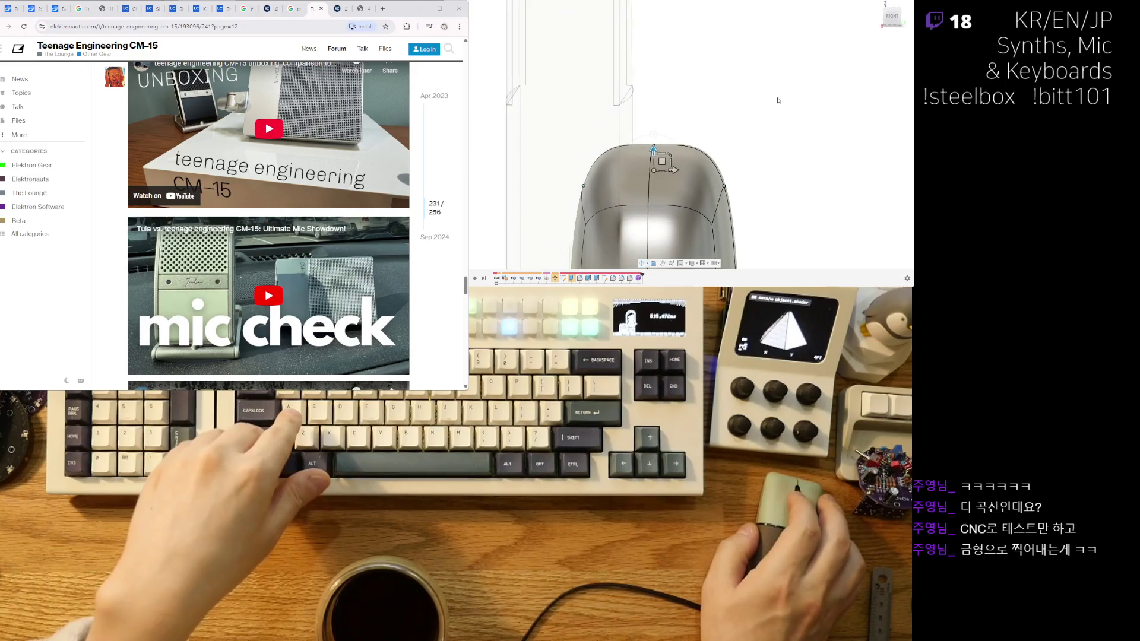
pyautogui.scroll(4, 663, 135)
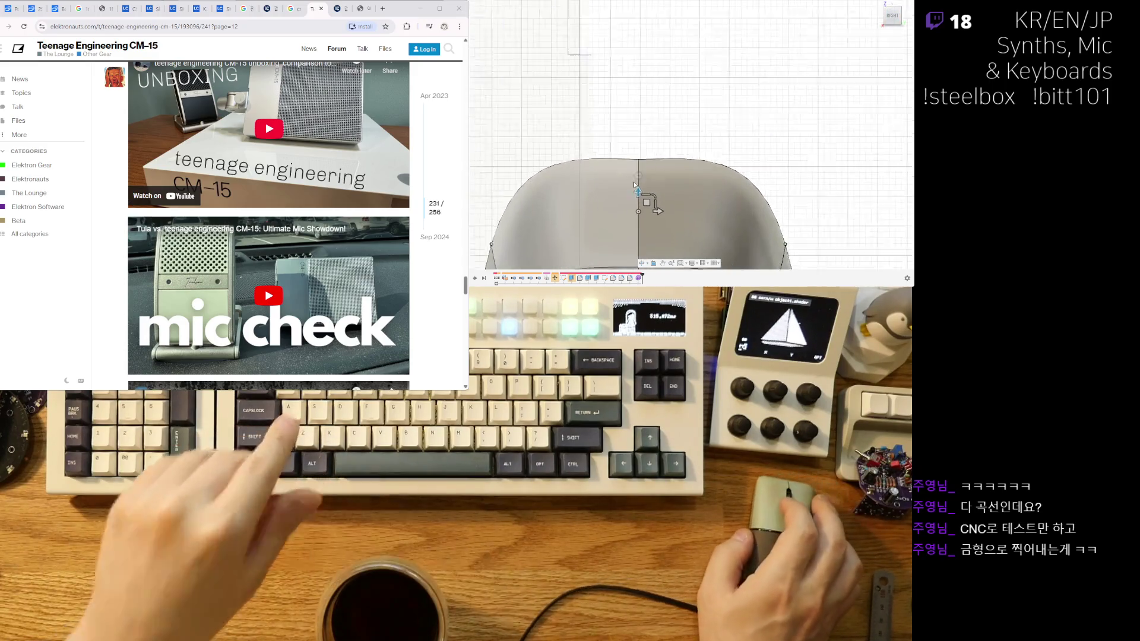
pyautogui.moveTo(656, 200); pyautogui.dragTo(652, 205)
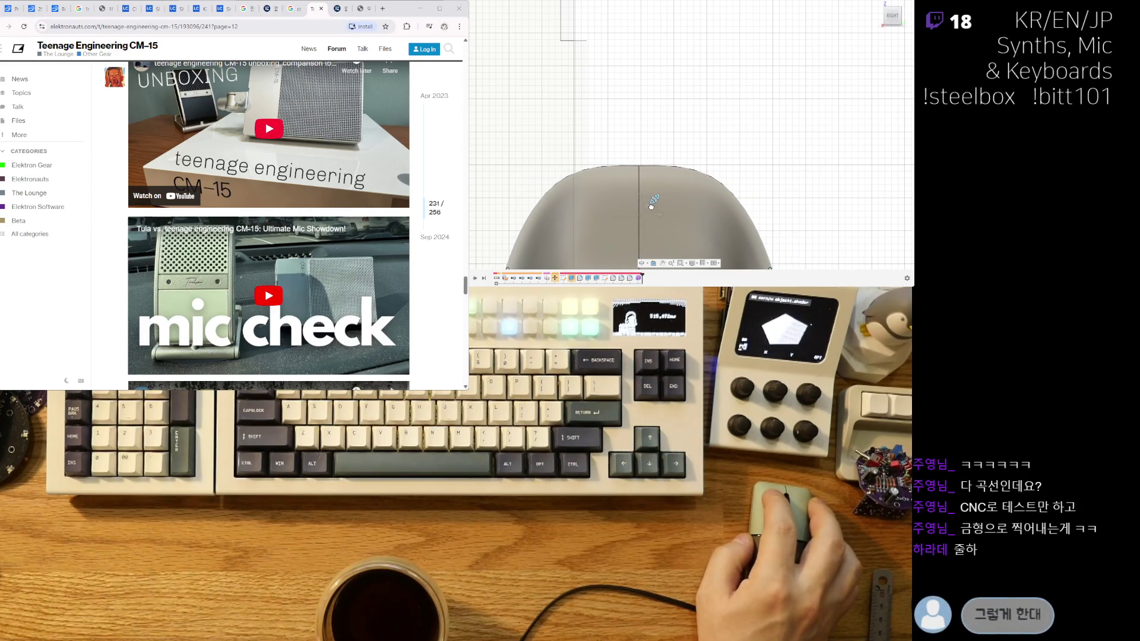
pyautogui.hotkey('ctrl', 'z')
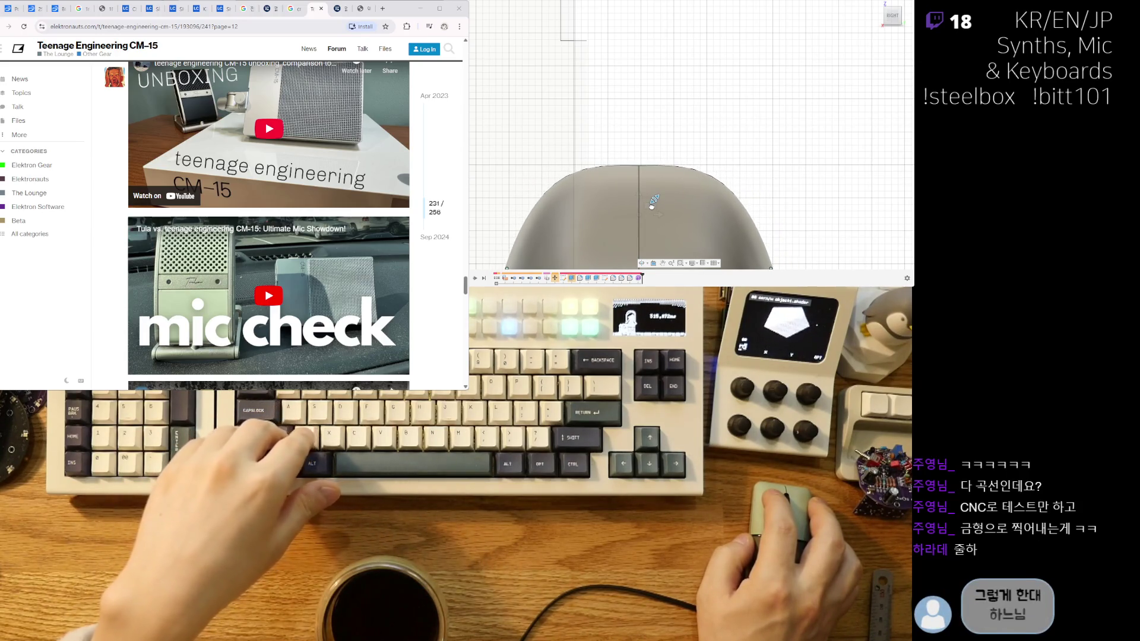
pyautogui.hotkey('ctrl', 'z')
pyautogui.hotkey('ctrl', 'z')
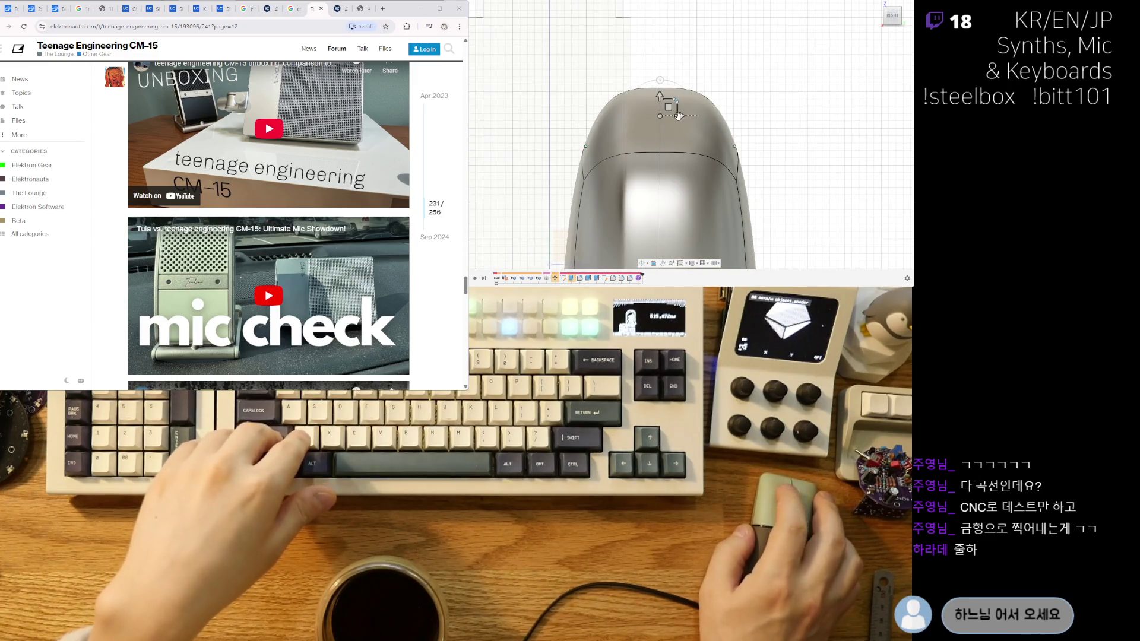
pyautogui.moveTo(693, 120); pyautogui.dragTo(676, 126)
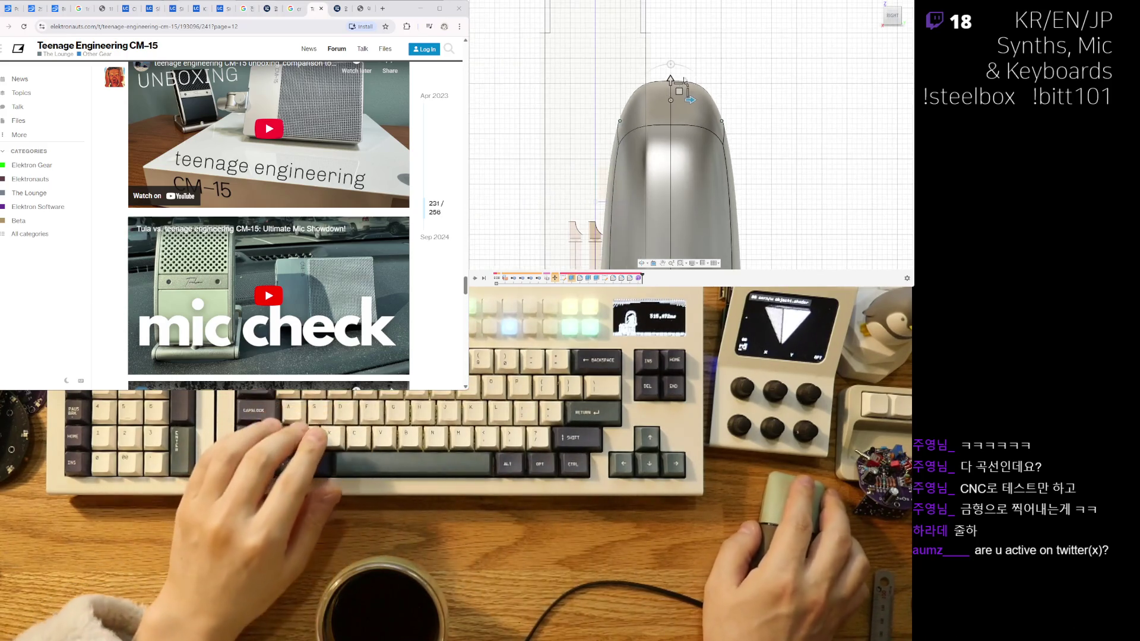
pyautogui.keyDown('shift'); pyautogui.moveTo(748, 97); pyautogui.dragTo(741, 96, button='middle'); pyautogui.keyUp('shift')
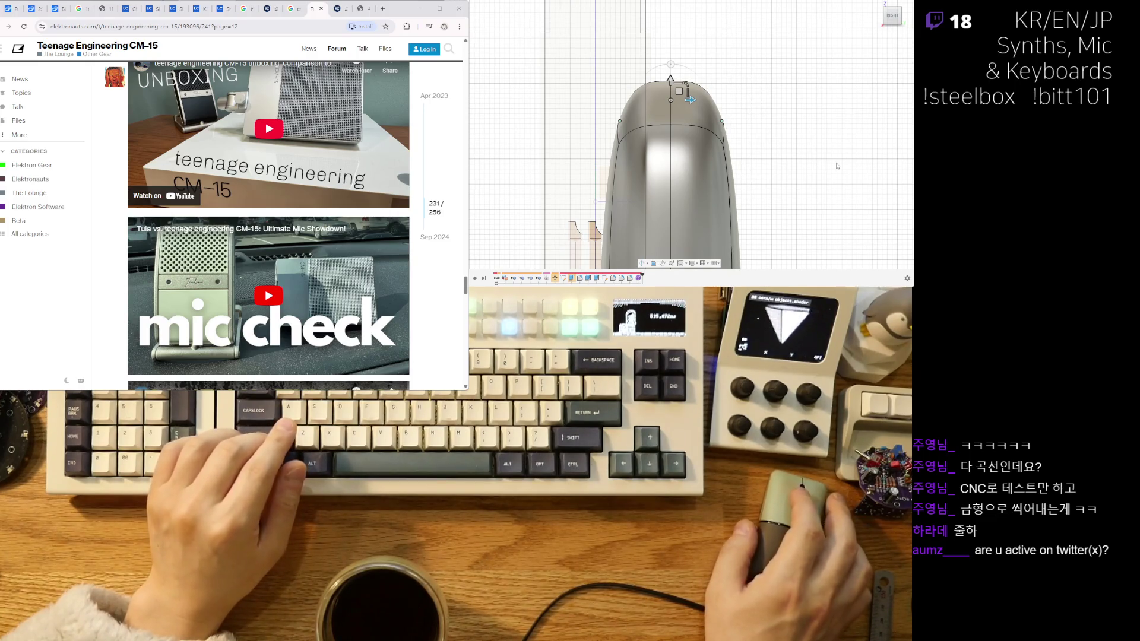
pyautogui.keyDown('shift'); pyautogui.moveTo(799, 156); pyautogui.dragTo(628, 132, button='middle'); pyautogui.keyUp('shift')
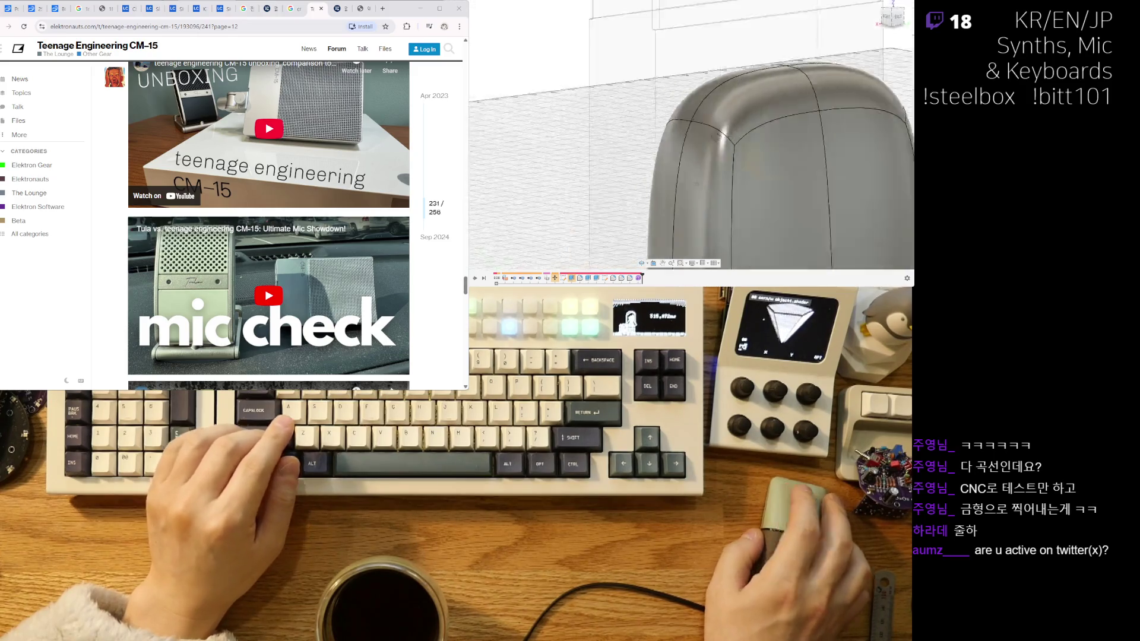